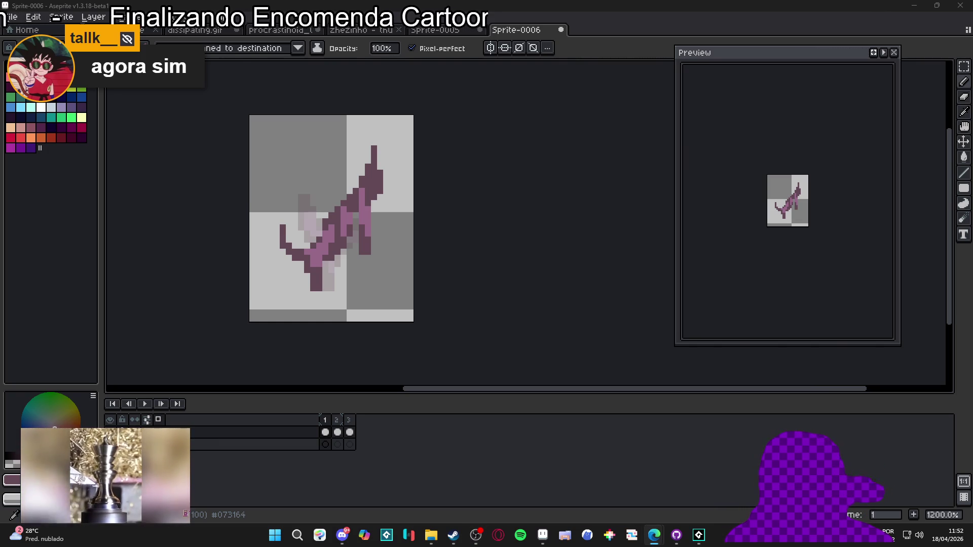
Preview the animation, then try a thick black stroke on layer 2's frame 1 and undo it.
left_click_drag(489, 177, 502, 191)
key("Return")
left_click(322, 446)
left_click_drag(279, 238, 299, 180)
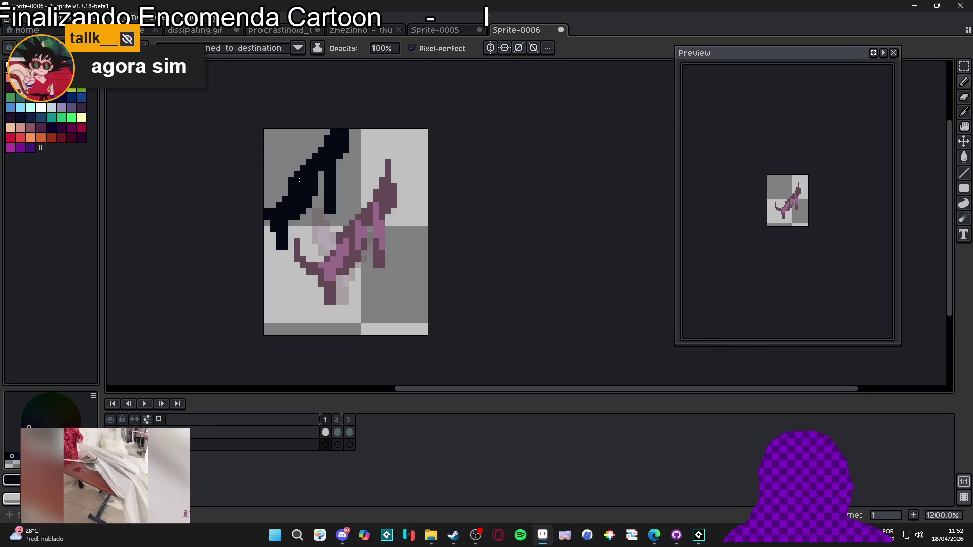
key("ctrl+z")
scroll(365, 279, "down", 2)
Widen the canvas to 47 px and make it taller, then draw a black outline along the figure's top.
key("ctrl+alt+c")
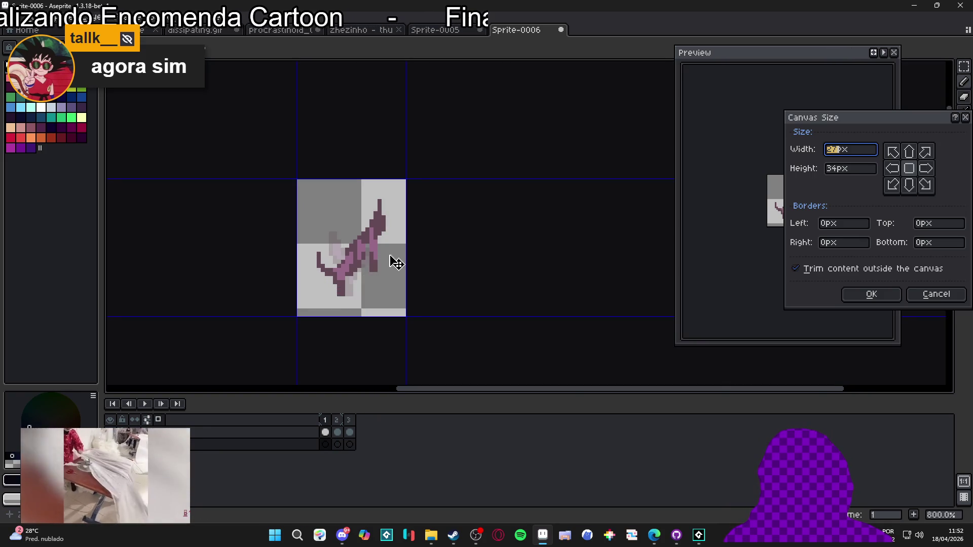
left_click_drag(413, 252, 451, 247)
mouse_move(405, 174)
left_mouse_down()
mouse_move(404, 133)
mouse_move(404, 143)
left_mouse_up()
left_click(871, 294)
left_click(325, 445)
mouse_move(339, 203)
left_mouse_down()
mouse_move(266, 304)
mouse_move(283, 266)
mouse_move(310, 243)
left_mouse_up()
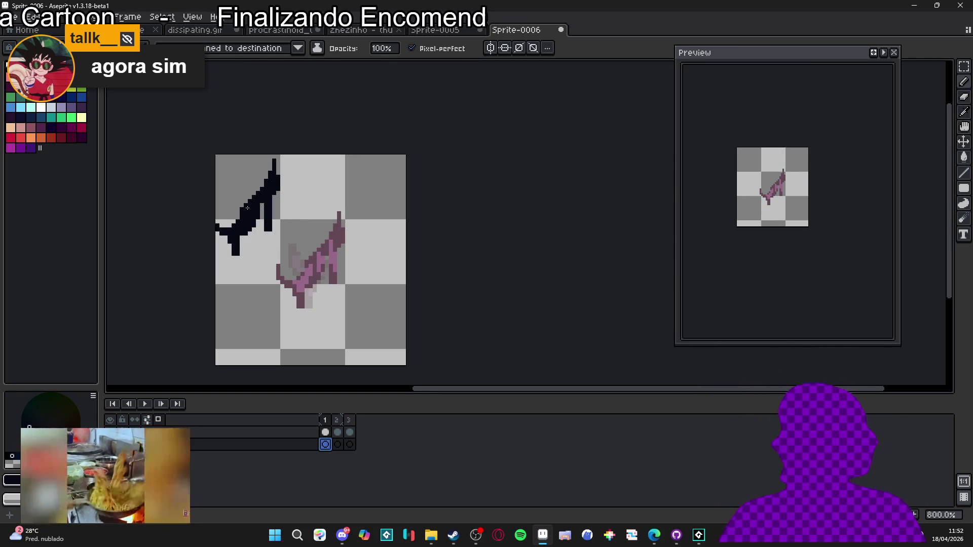
Flip between Sprite-0005 and Sprite-0006 and between frames 1 and 2, trying and undoing a lower-left outline.
key("ctrl+shift+Tab")
key("ctrl+Tab")
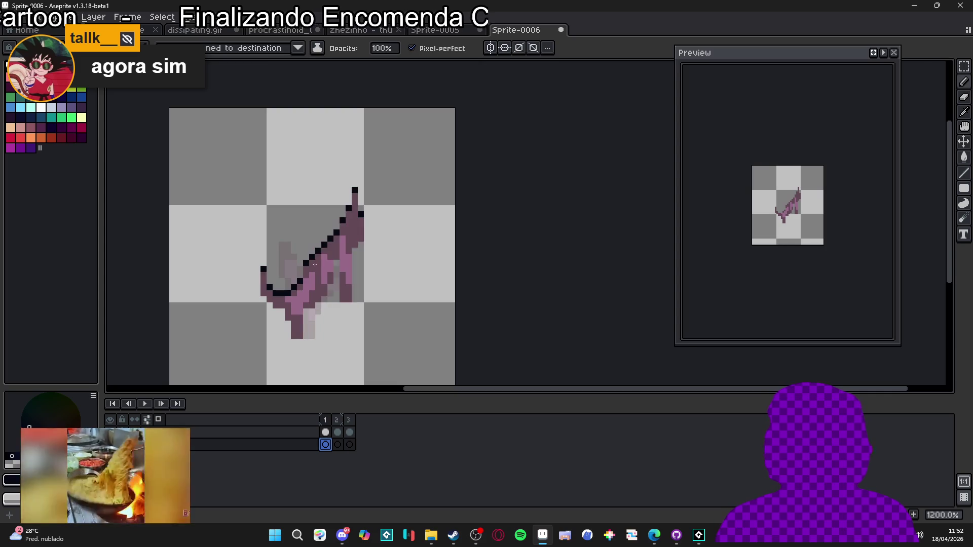
left_click(338, 439)
left_click(325, 439)
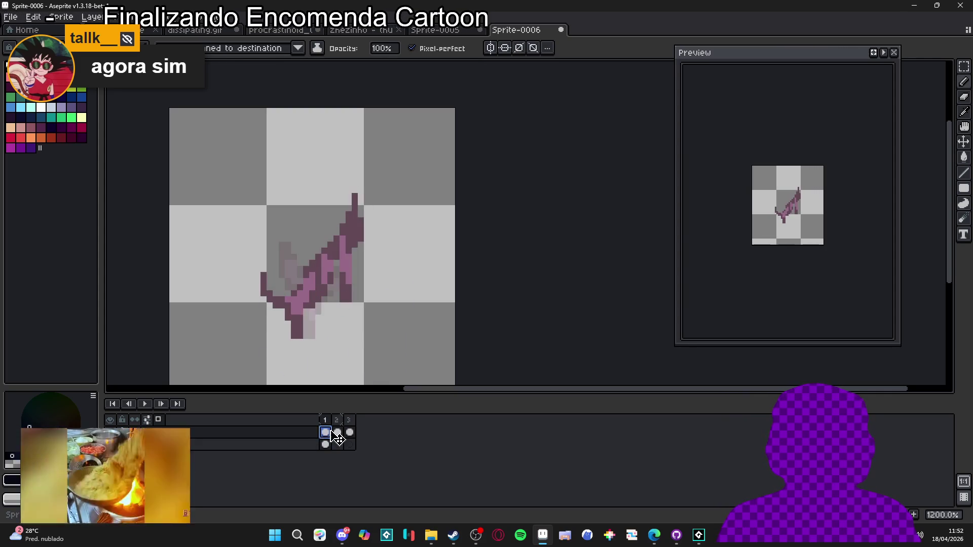
key("Right")
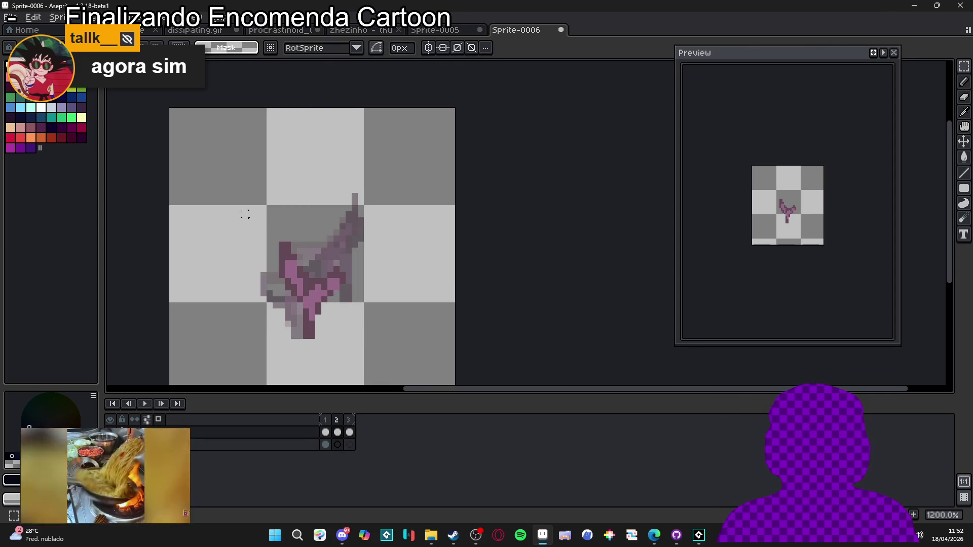
left_click(327, 445)
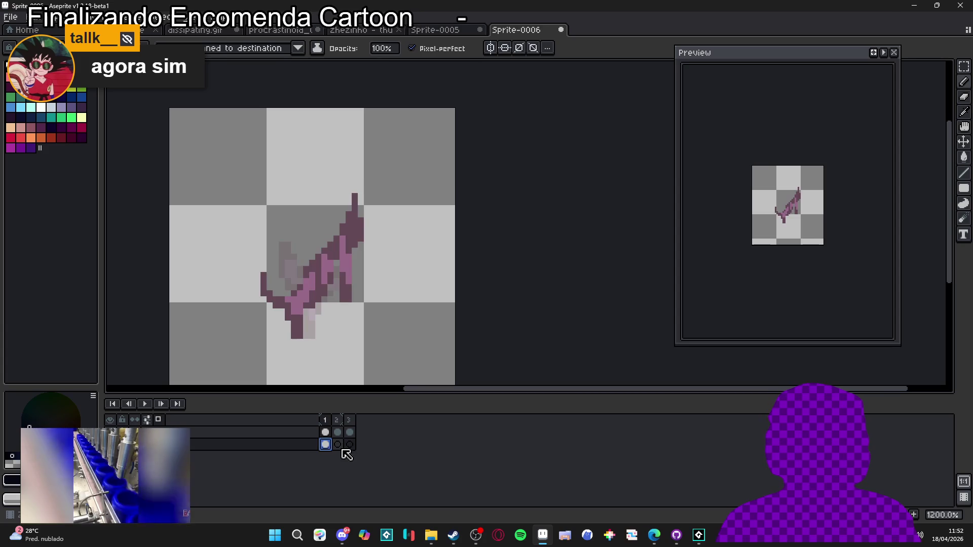
left_click(338, 445)
key("Return")
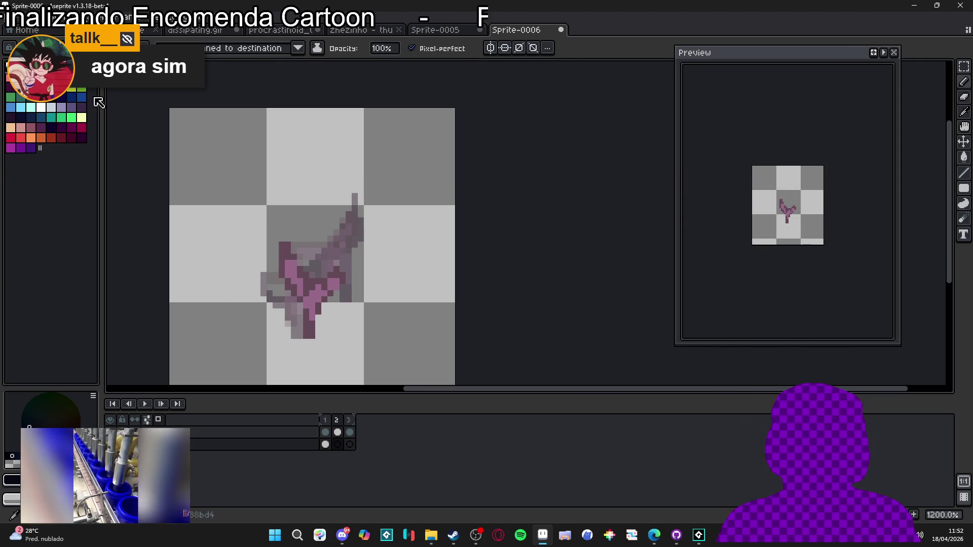
left_click_drag(275, 249, 303, 342)
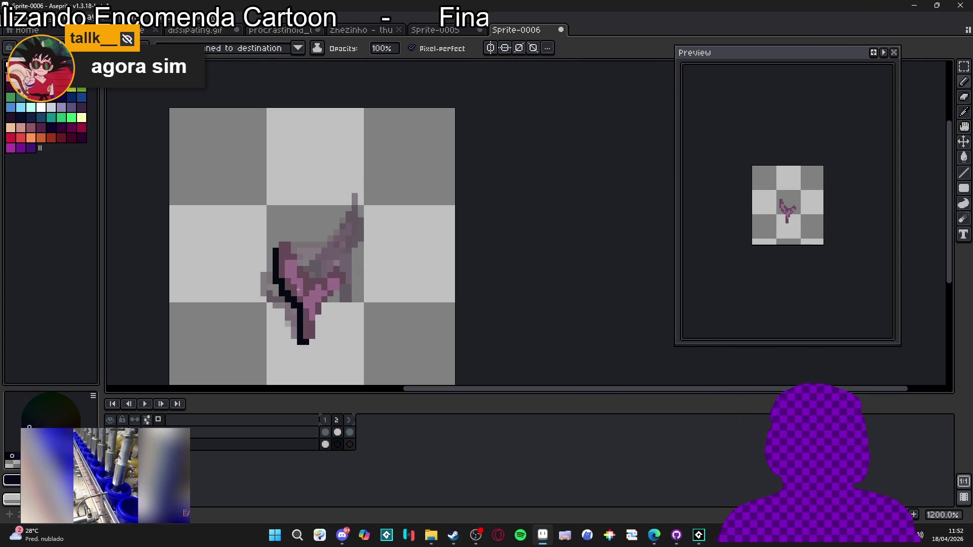
key("ctrl+z")
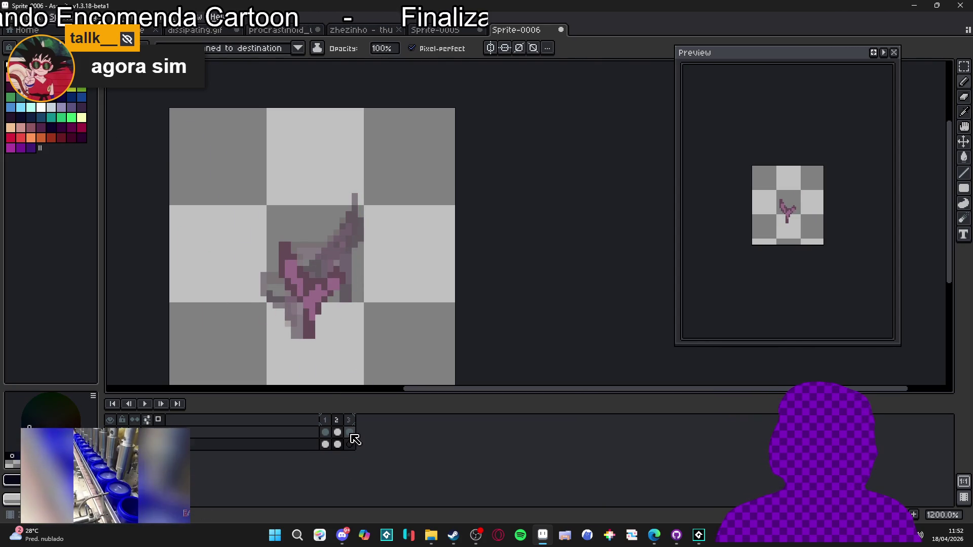
Paste the copied pose into frame 3, position it over the figure, commit it, and play the animation.
left_click(350, 434)
key("ctrl+v")
mouse_move(369, 320)
left_mouse_down()
mouse_move(339, 248)
mouse_move(344, 265)
left_mouse_up()
key("Return")
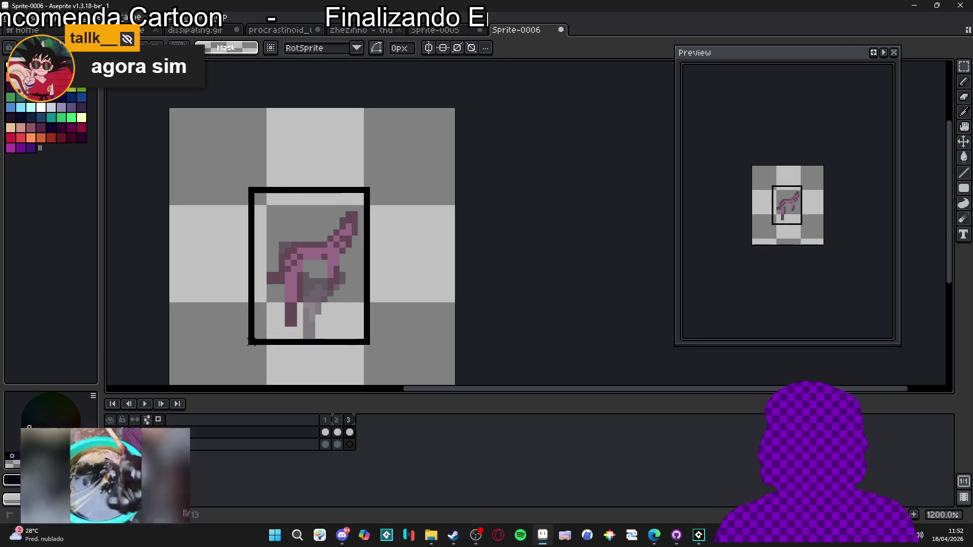
left_click(337, 443)
key("Return")
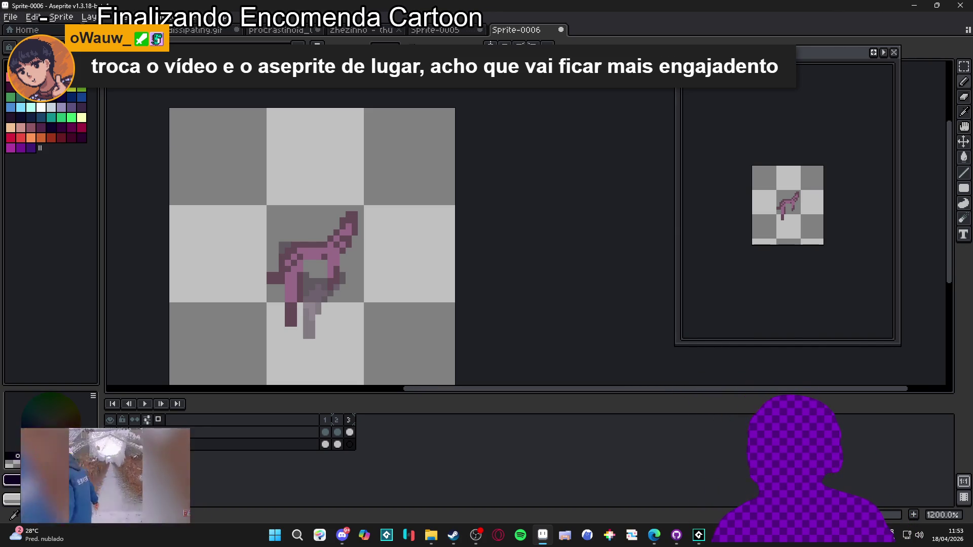
Preview the animation, pick a yellow-green colour, and apply the blur-5x5 Convolution Matrix to frame 3.
key("Return")
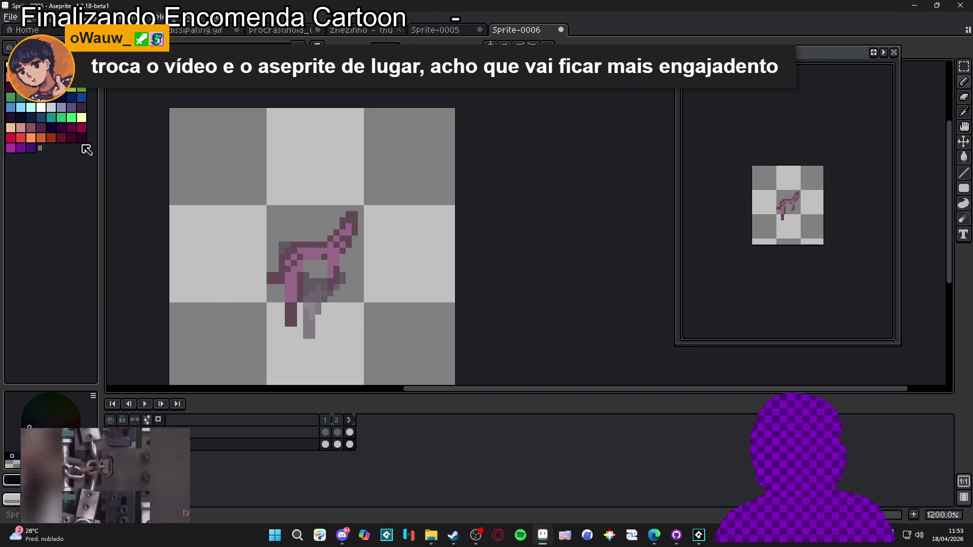
left_click(78, 95)
key("F9")
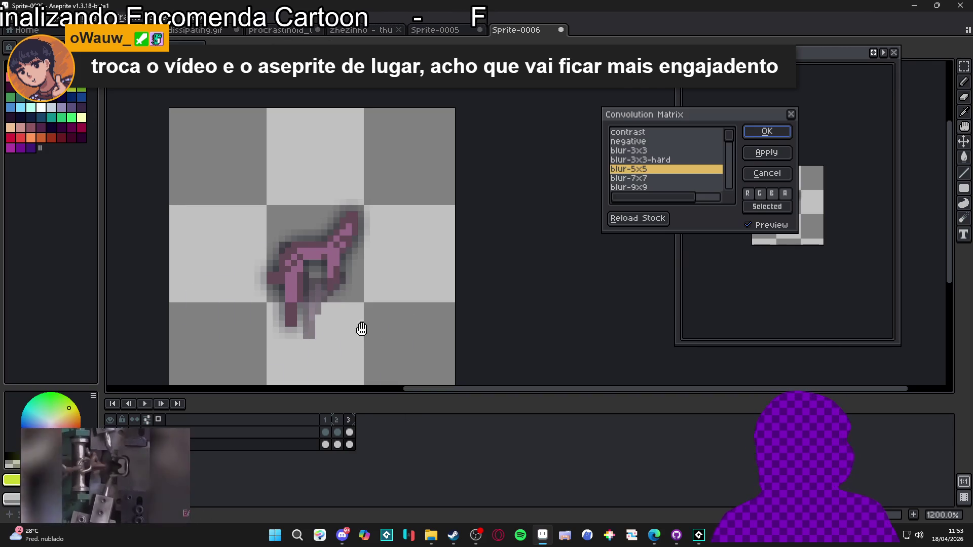
left_click(764, 140)
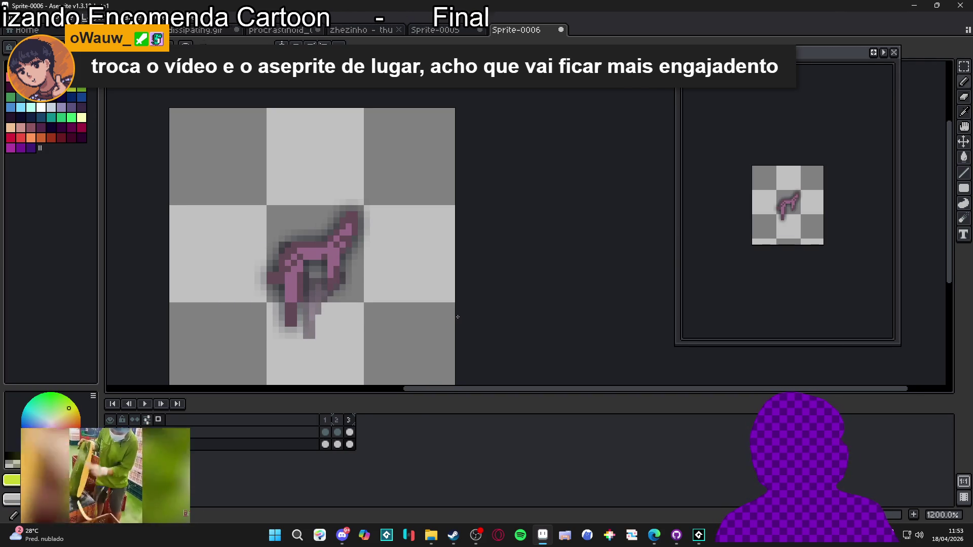
left_click(342, 446)
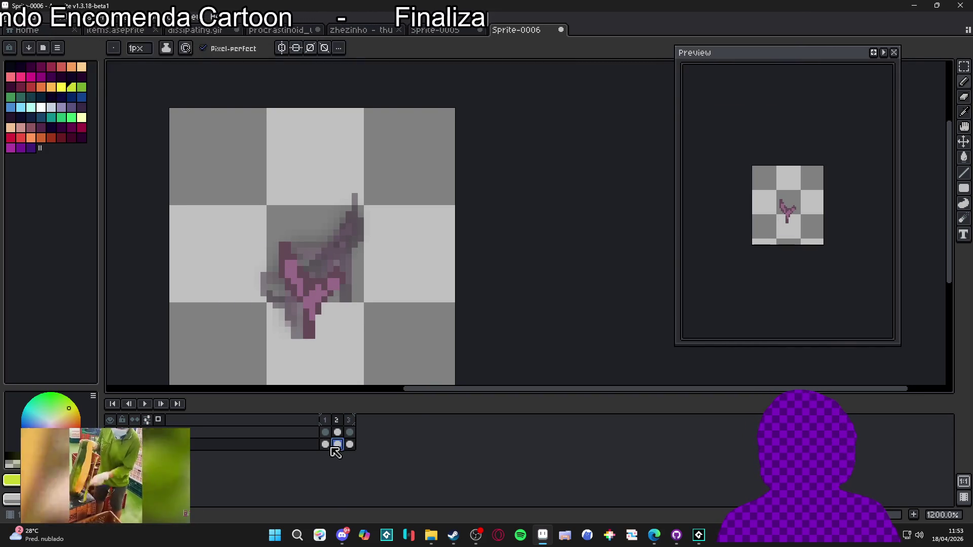
key("ctrl+z")
key("ctrl+z")
left_click(349, 445)
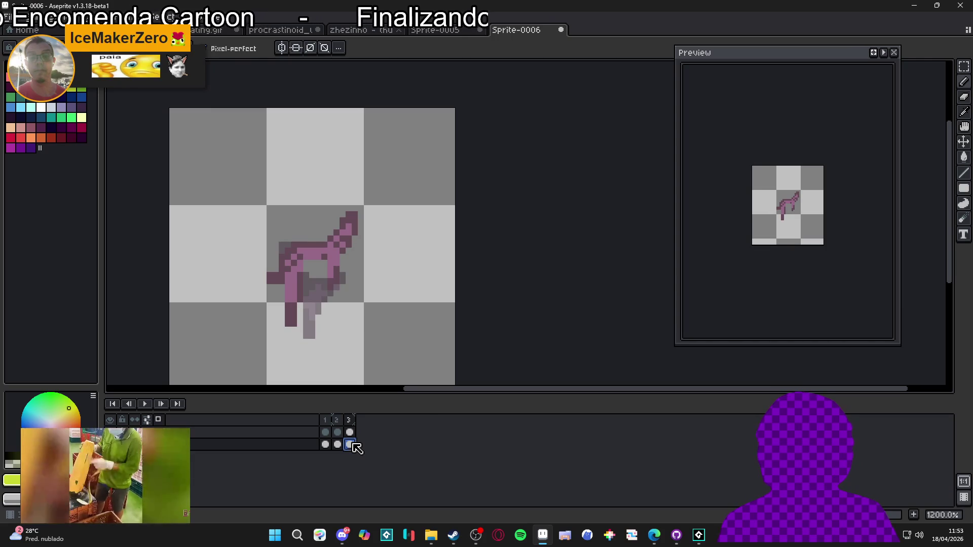
key("F9")
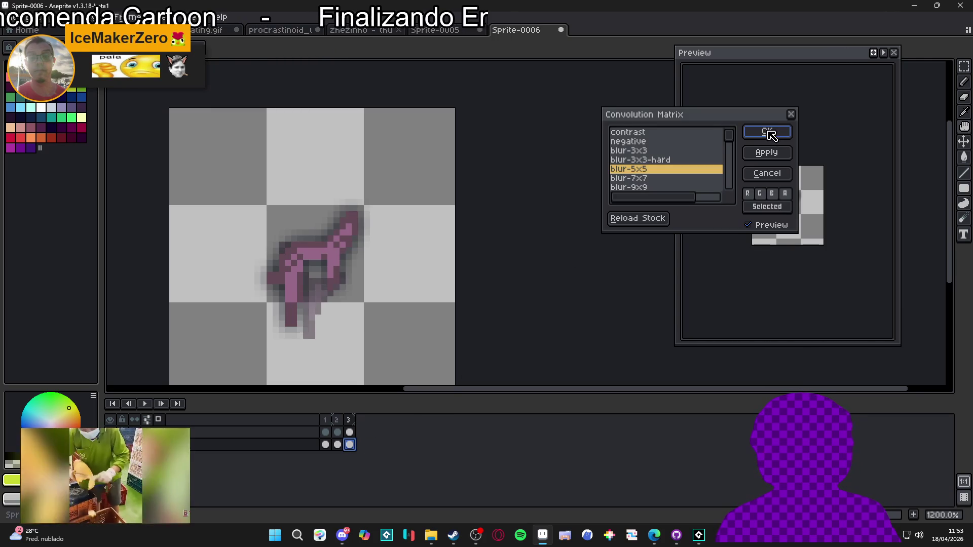
left_click(767, 135)
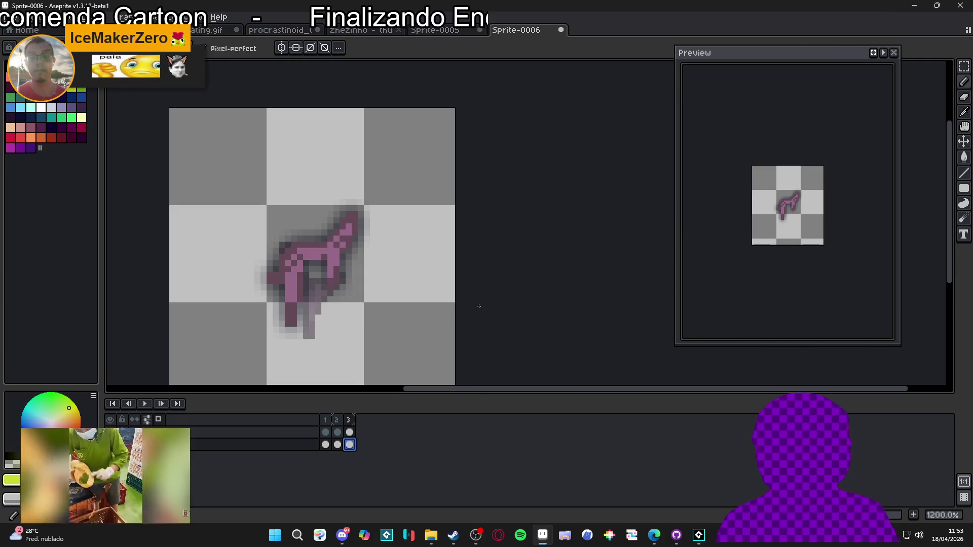
Apply the same blur-5x5 Convolution Matrix filter to frame 2 on the lower layer.
left_click(338, 445)
left_click(315, 296, "ctrl")
key("ctrl+a")
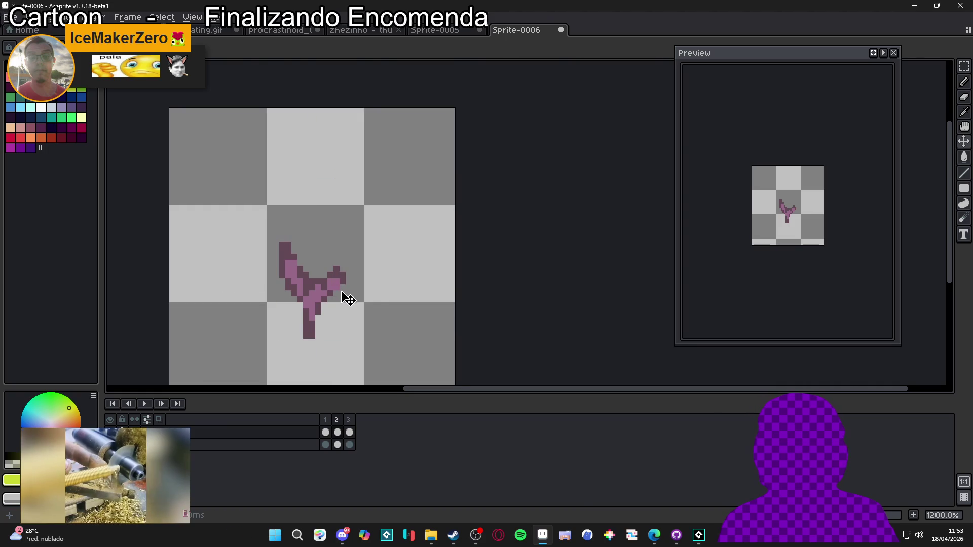
key("ctrl+d")
left_click(339, 445)
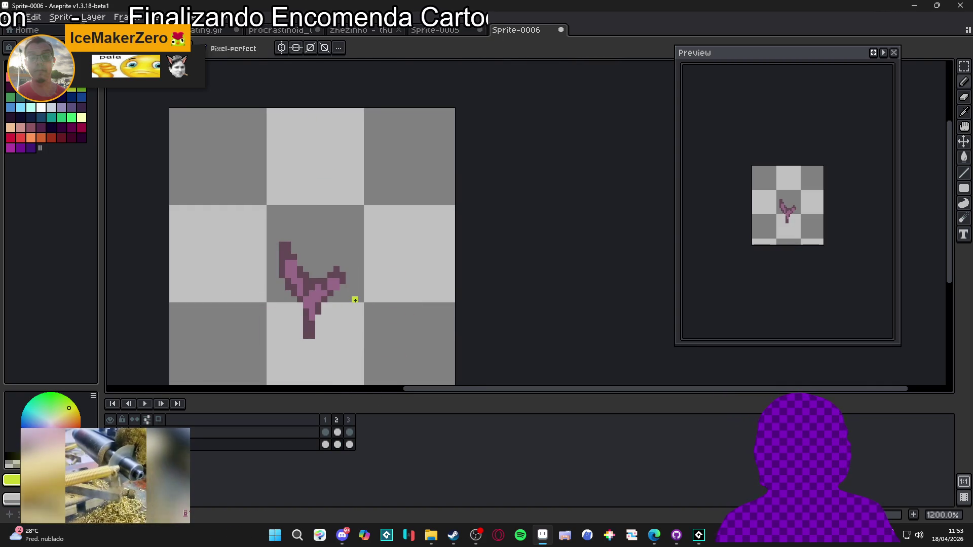
key("F9")
left_click(761, 134)
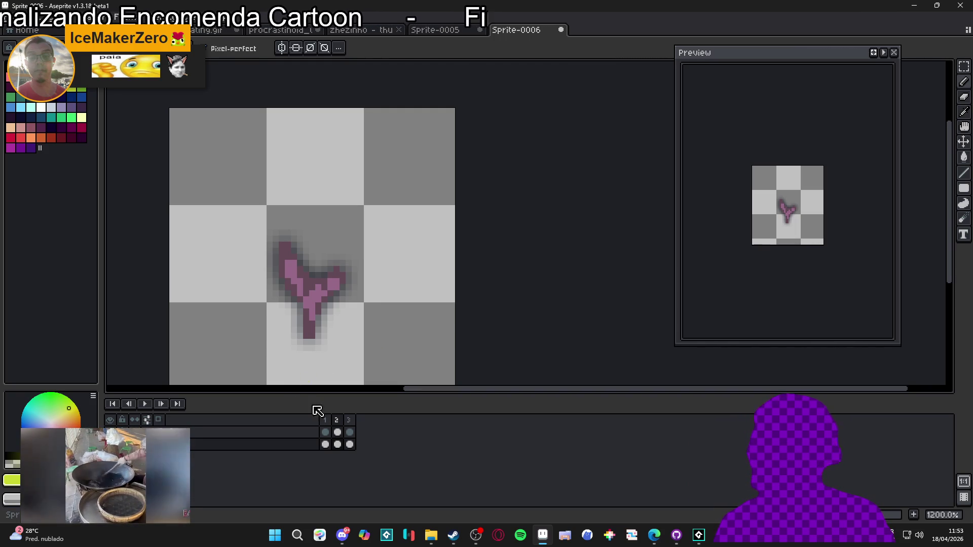
Apply the blur-5x5 Convolution Matrix filter to frame 1 as well.
left_click(326, 445)
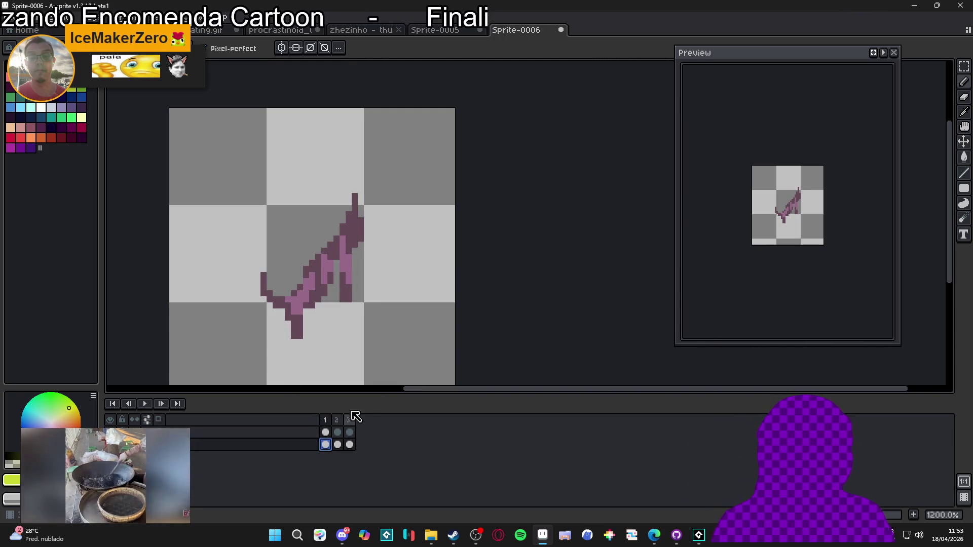
key("F9")
left_click(759, 131)
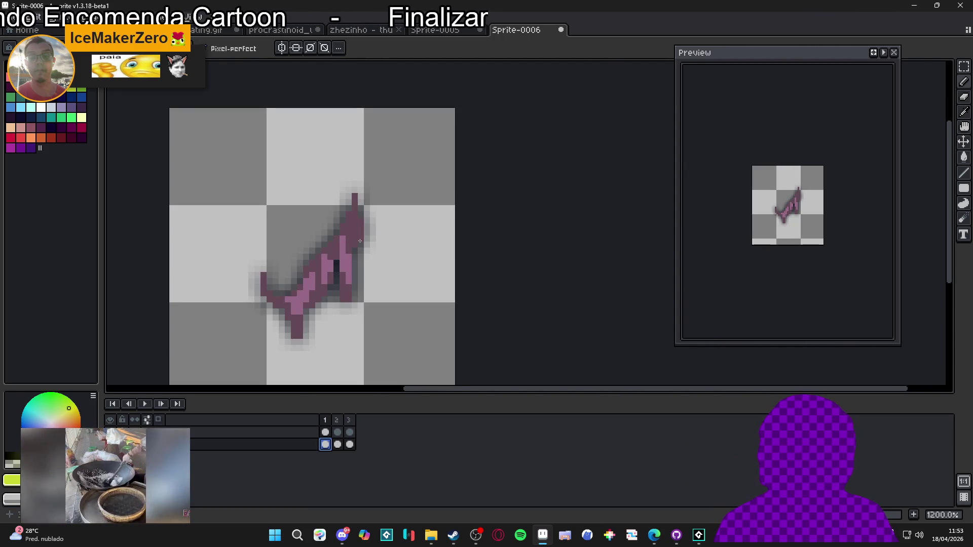
scroll(314, 289, "down", 2)
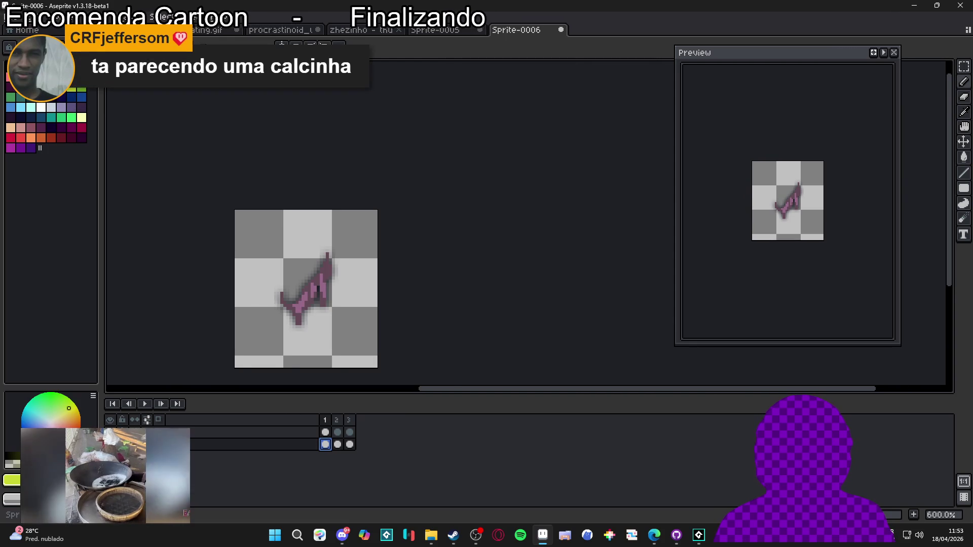
Duplicate the layer, then delete the extra copy.
right_click(223, 444)
left_click(233, 484)
right_click(223, 445)
left_click(240, 497)
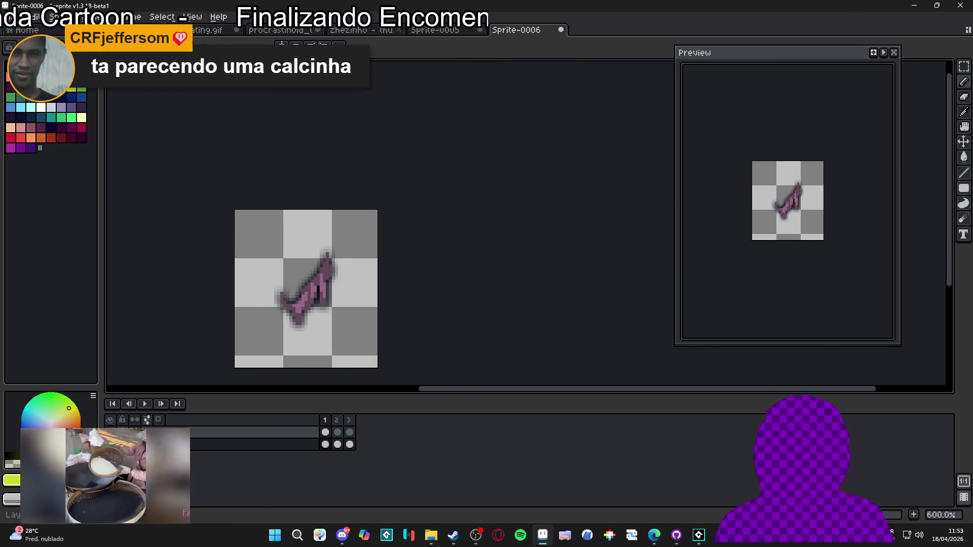
Step through frames 3, 2 and 1 to review the blurred poses.
left_click(337, 433)
left_click(349, 422)
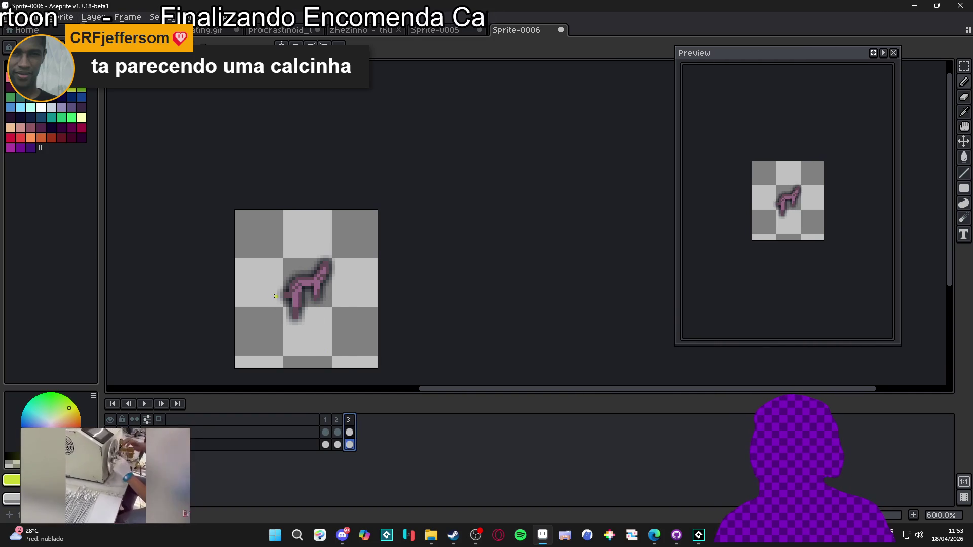
left_click(337, 420)
left_click(353, 422)
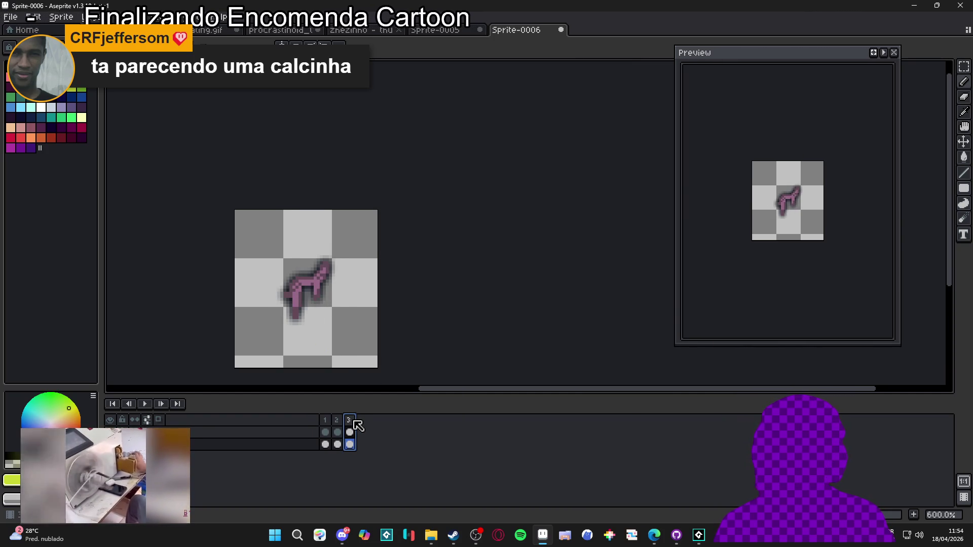
left_click(337, 423)
left_click(327, 424)
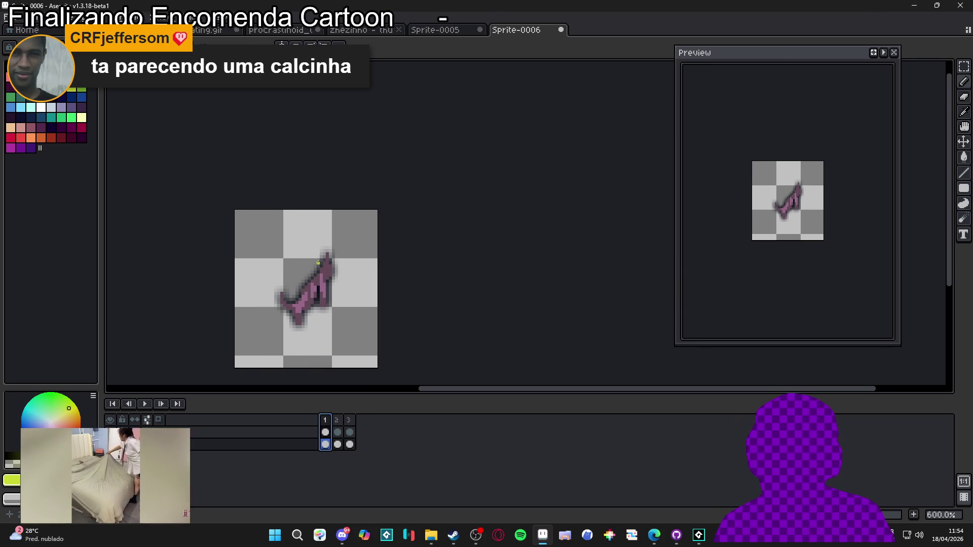
scroll(265, 276, "up", 1)
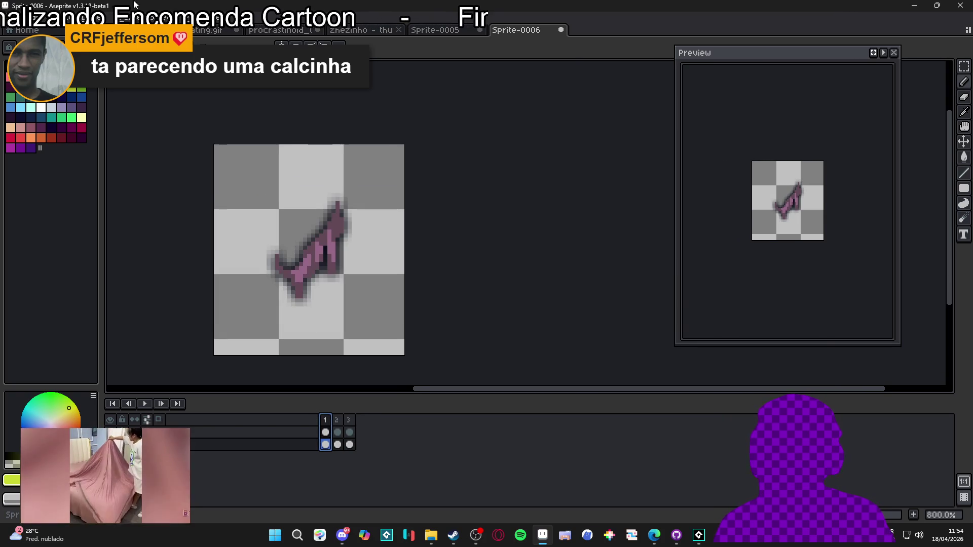
Check in Frame Properties that the frame duration is 100 ms and close it unchanged.
left_click(119, 18)
left_click(132, 32)
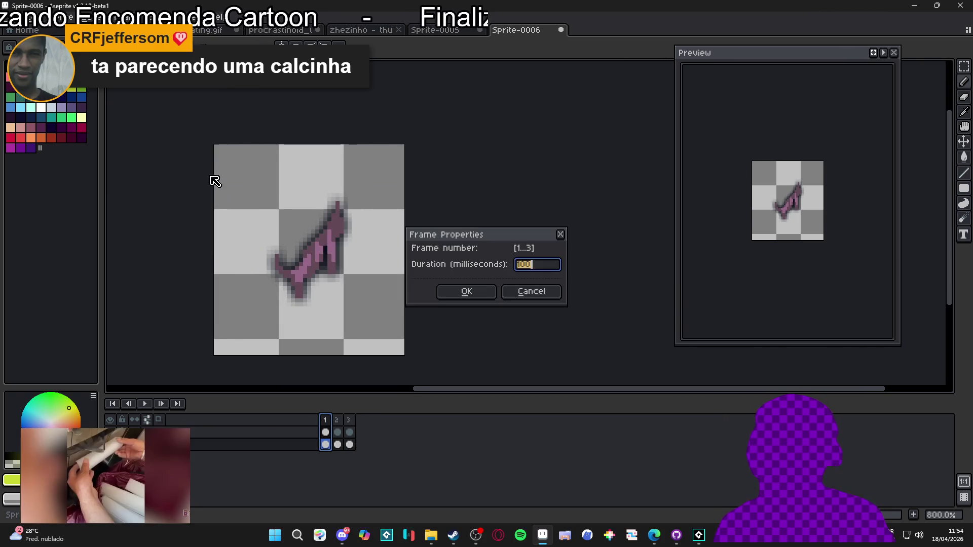
left_click(456, 290)
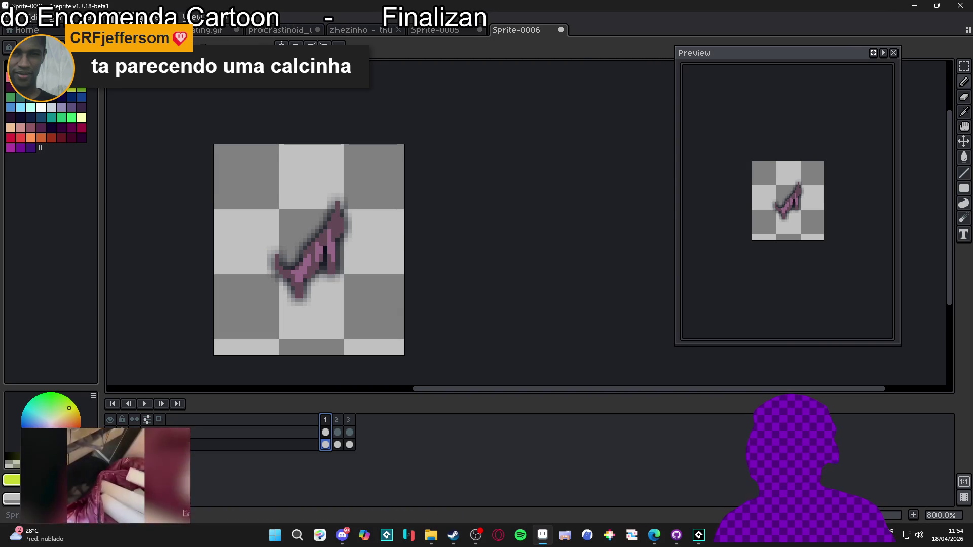
left_click(119, 18)
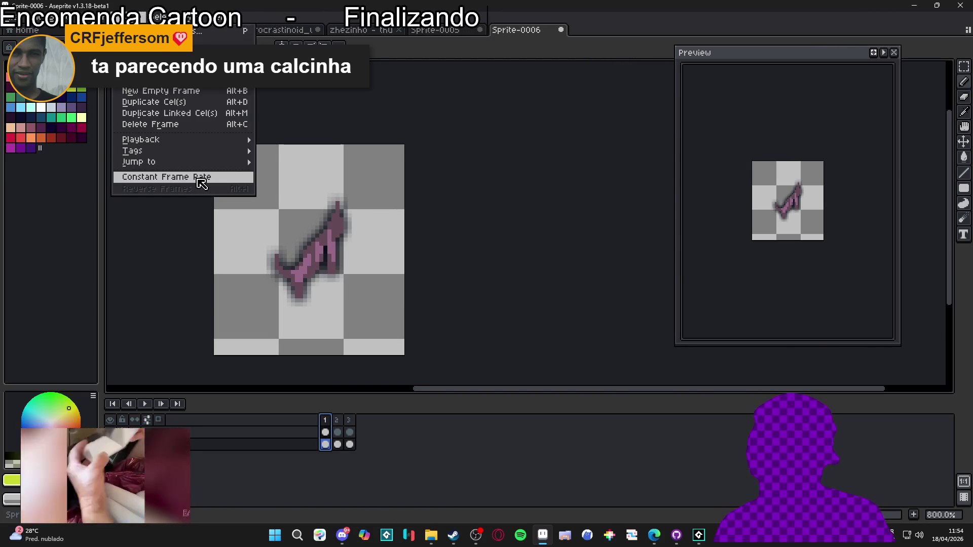
Dismiss the constant frame rate dialog, trim the canvas to the sprite's bounds, and open Export Sprite Sheet.
left_click(202, 183)
left_click(522, 291)
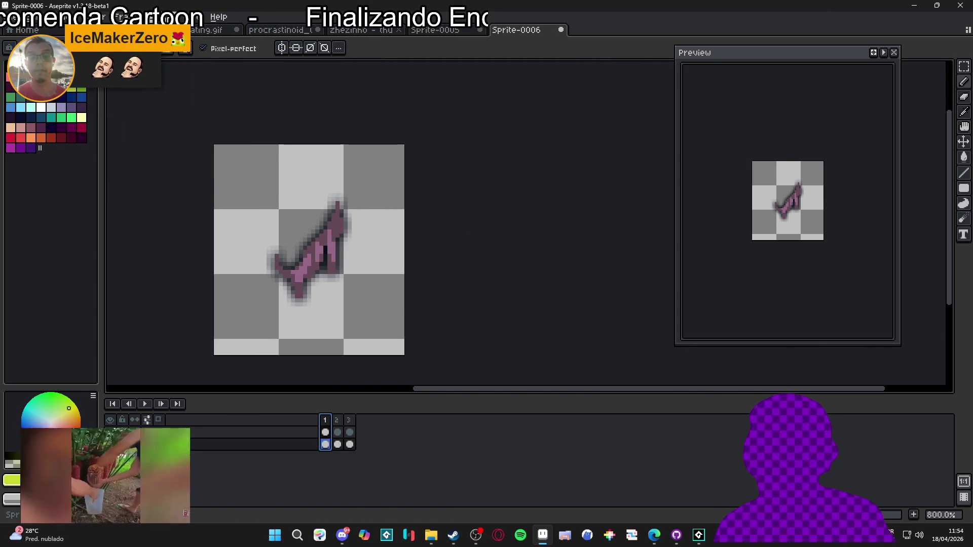
left_click(120, 17)
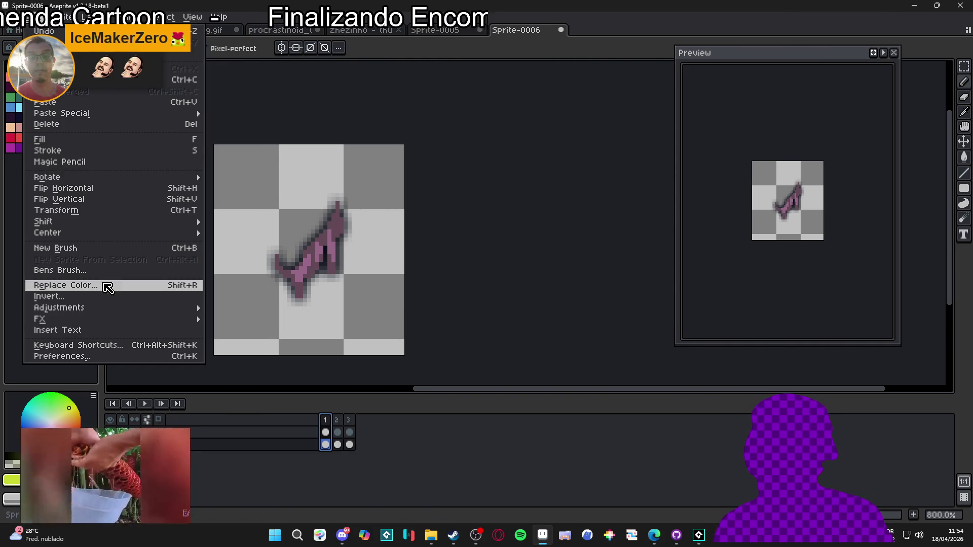
mouse_move(66, 16)
left_click(86, 124)
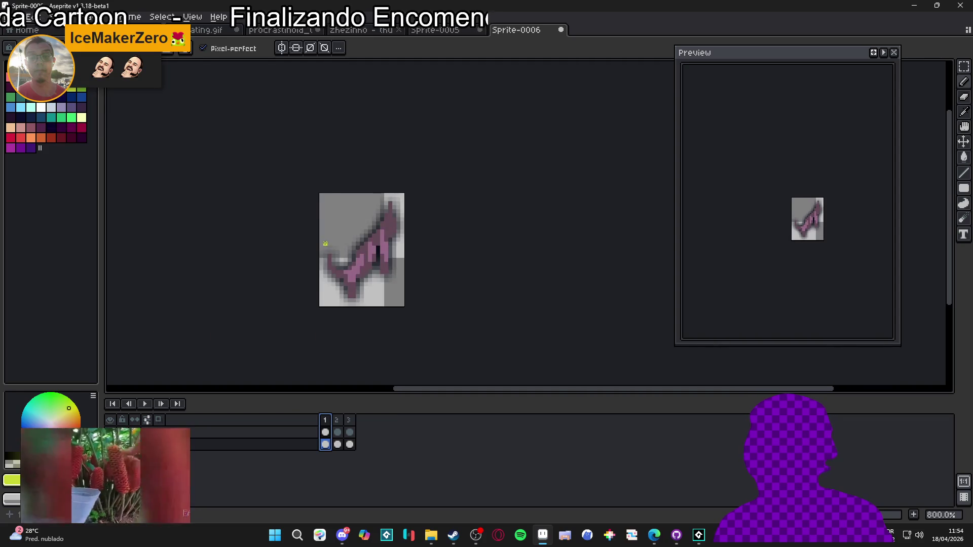
scroll(328, 250, "down", 1)
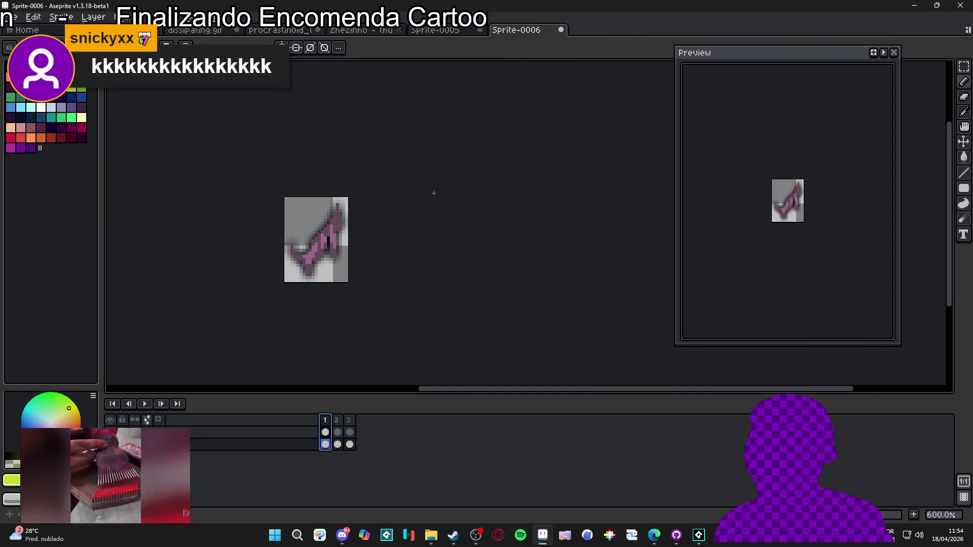
key("ctrl+e")
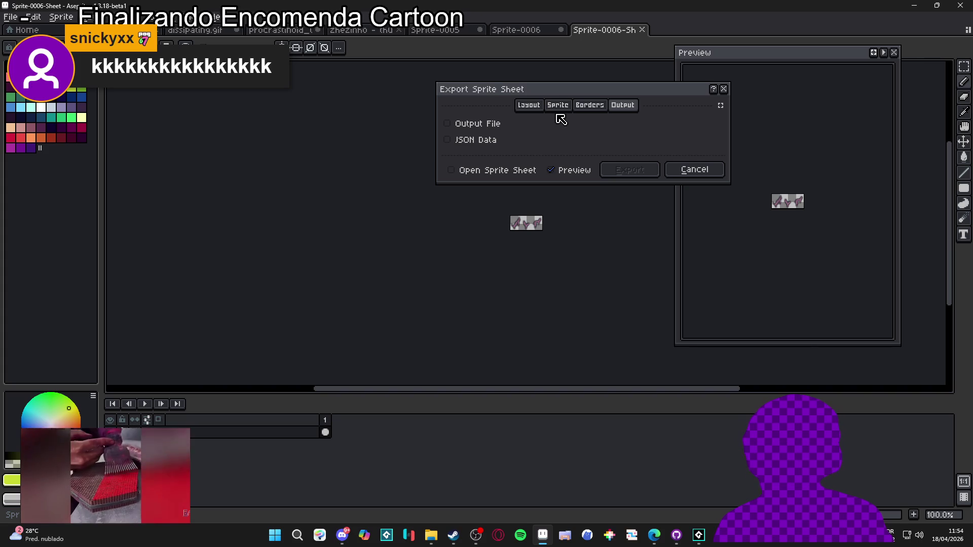
Enable Output File and browse to the vfx/parts folder in the RPGENEROUS project.
left_click(489, 124)
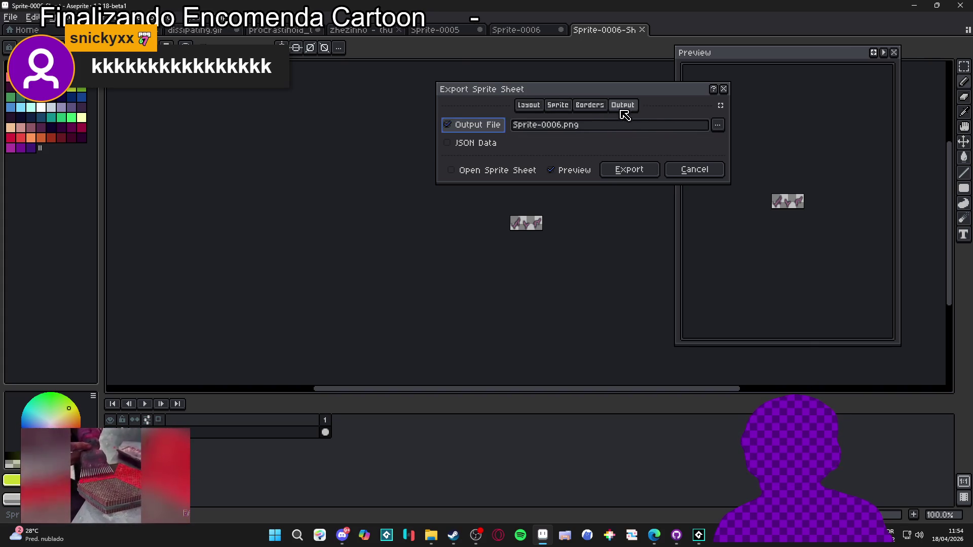
left_click(718, 125)
left_click(682, 140)
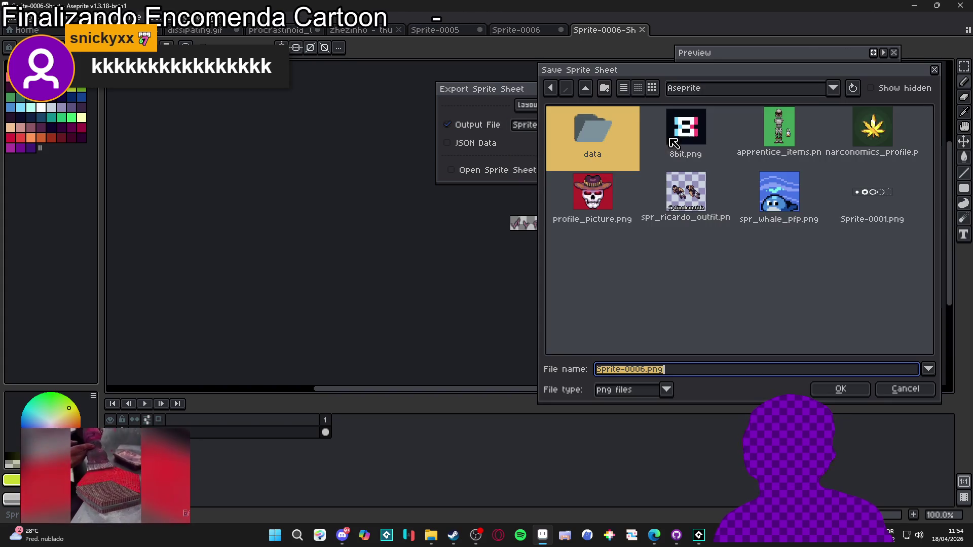
left_click(715, 89)
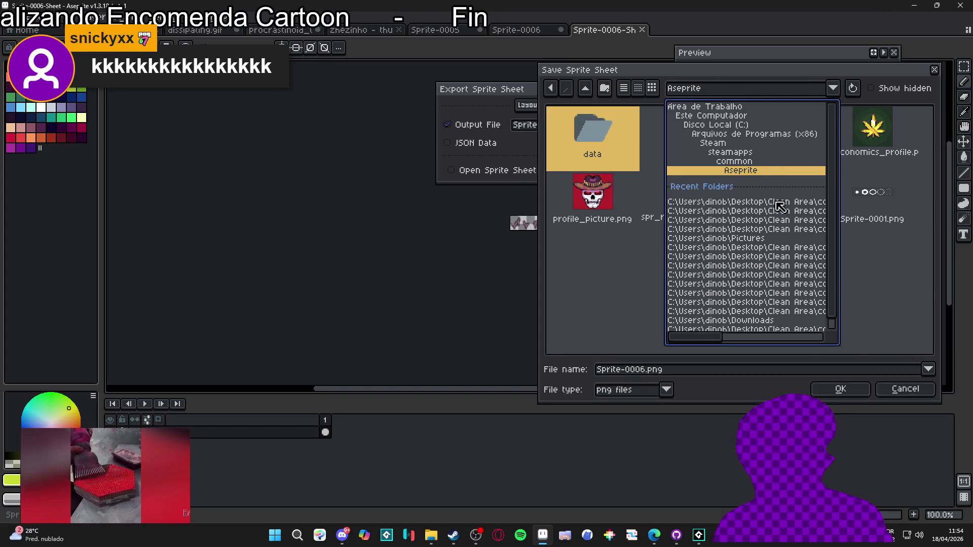
left_click(772, 204)
left_click(585, 89)
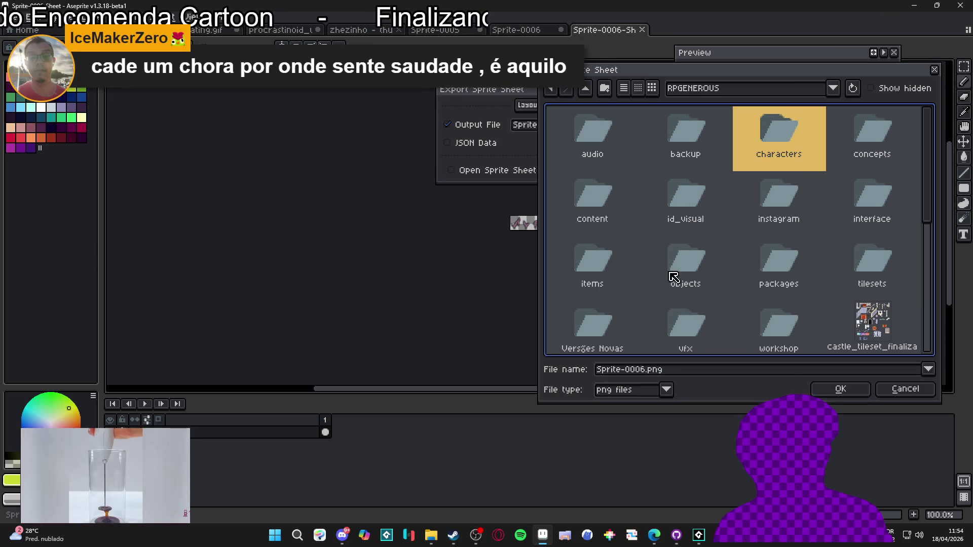
scroll(629, 228, "down", 1)
scroll(608, 196, "up", 1)
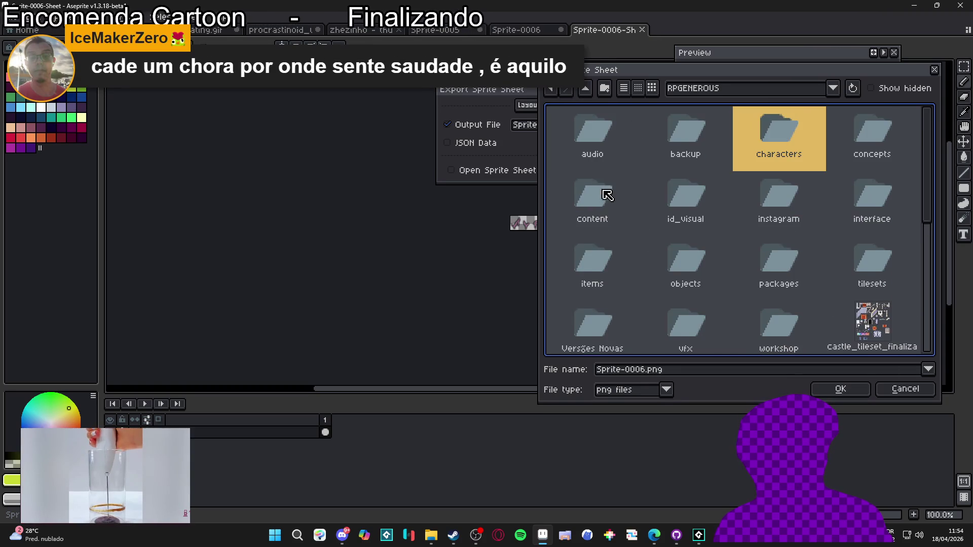
double_click(694, 307)
double_click(687, 198)
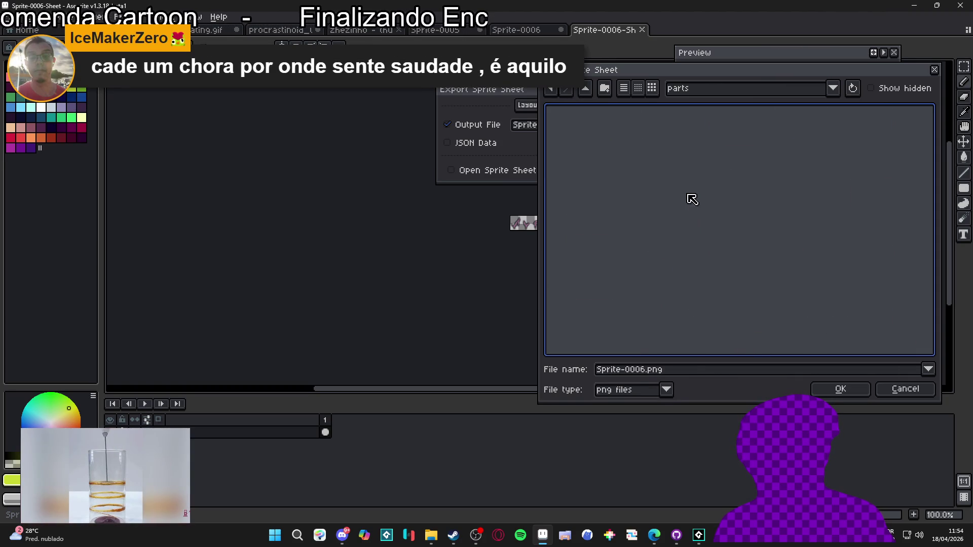
Name the file spr_part_indolence.png and export the sprite sheet.
left_click_drag(642, 369, 579, 369)
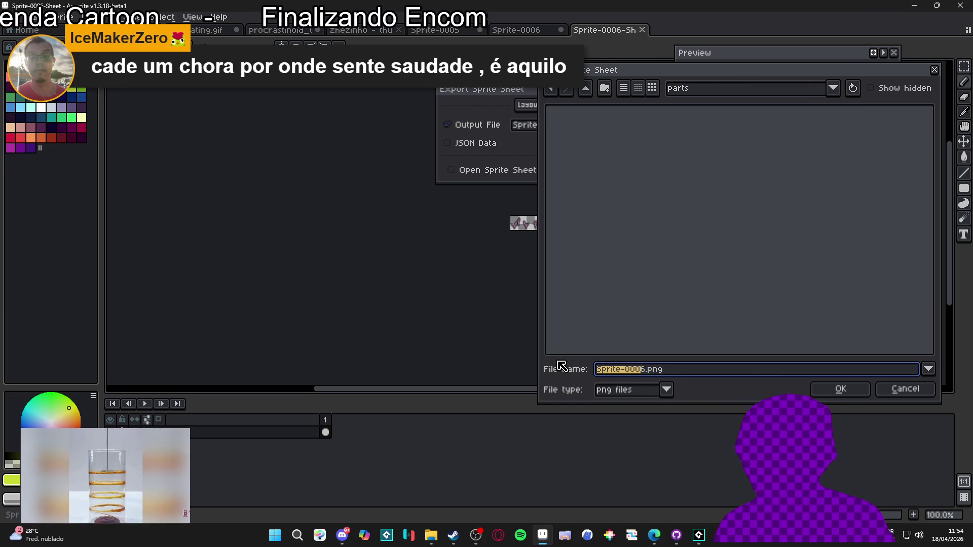
key("BackSpace")
type("spr_part_")
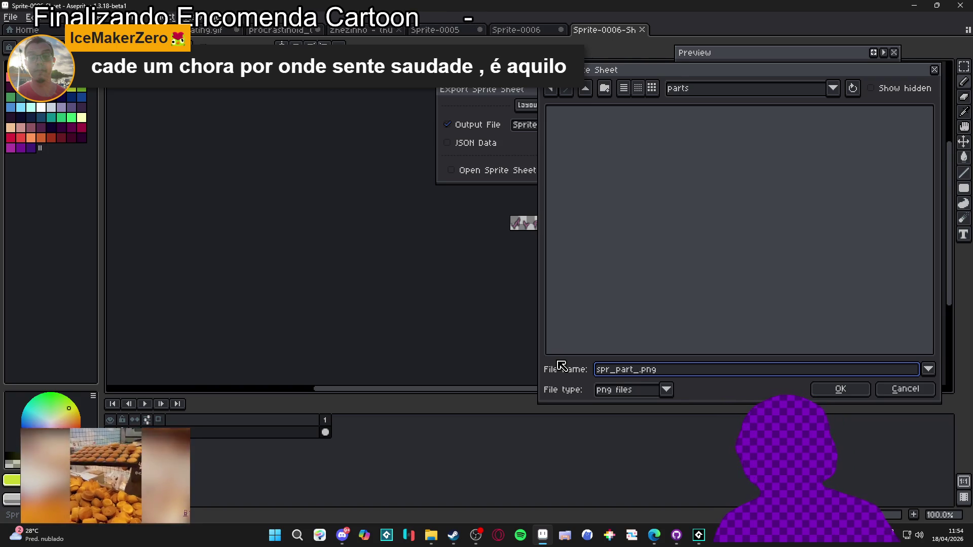
type(".")
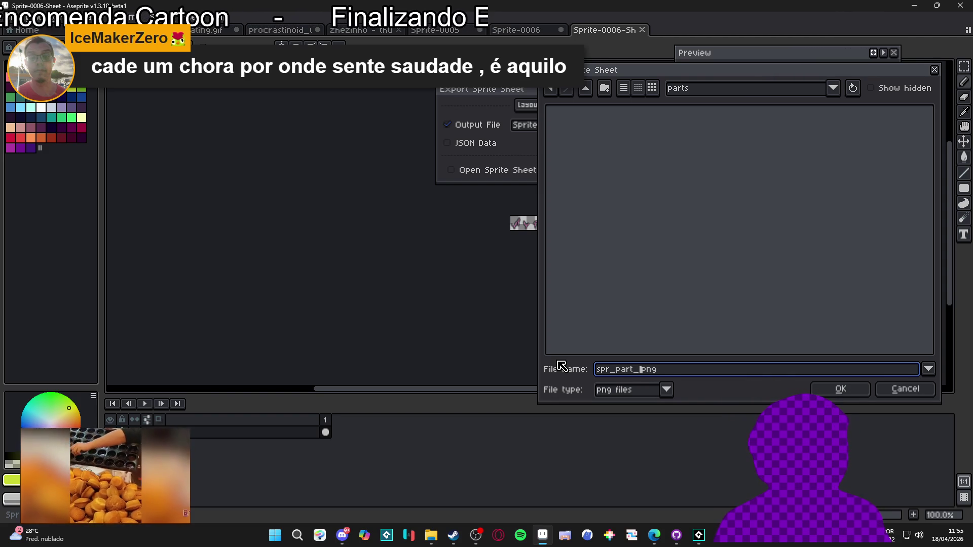
type("indolence")
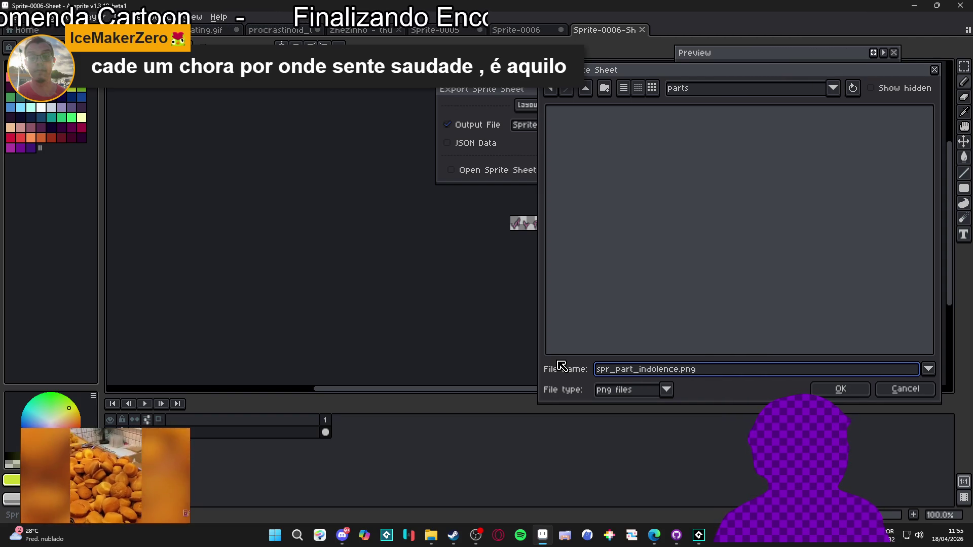
key("Return")
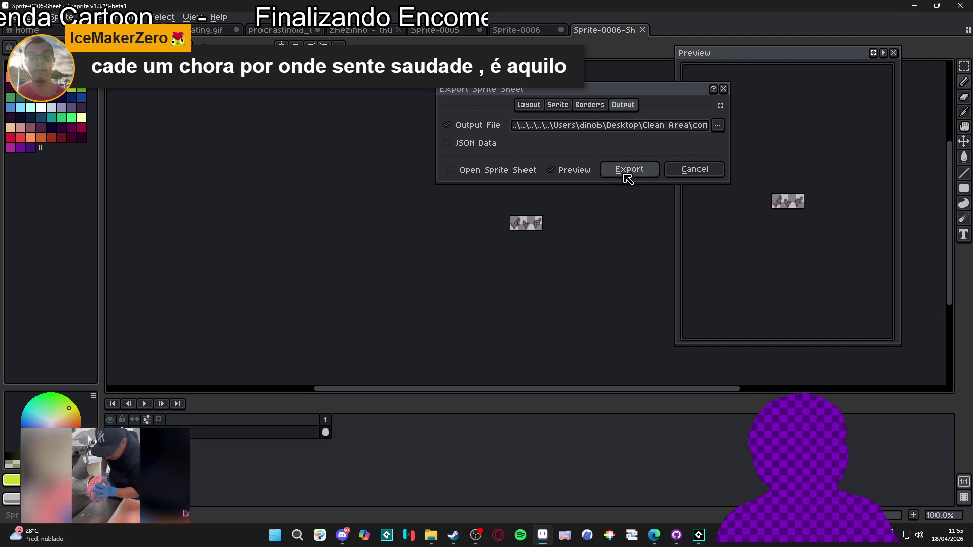
left_click(626, 175)
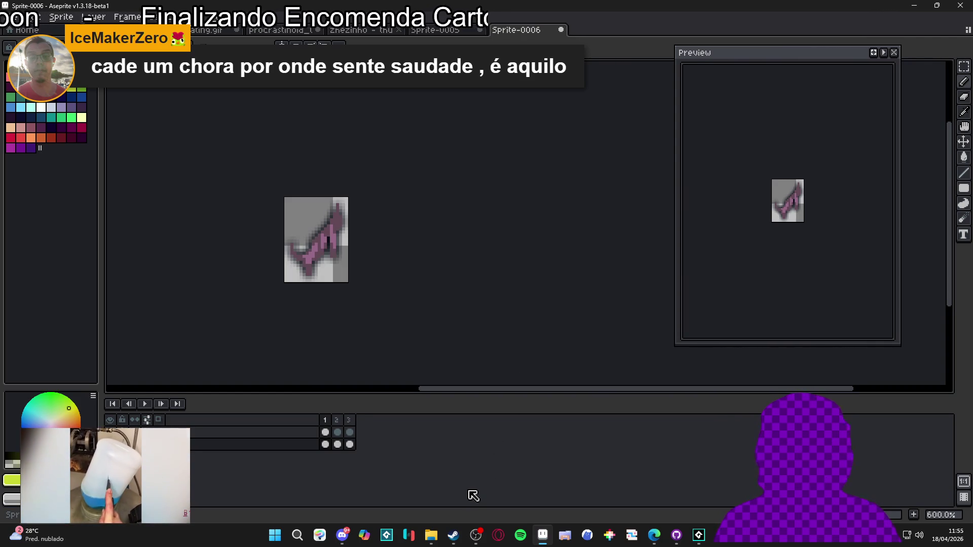
left_click(699, 535)
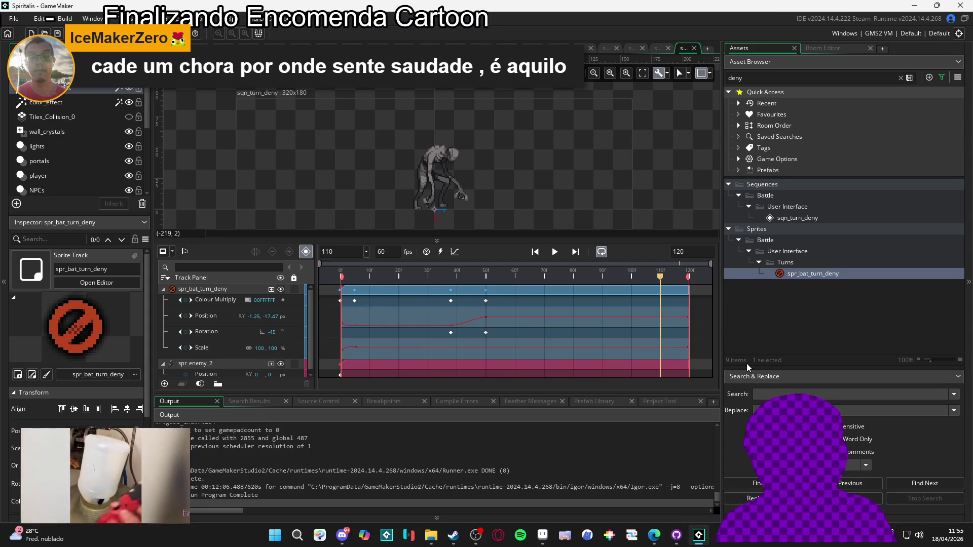
Clear the asset search and create a sequence named sqn_indolenc_effect in Sequences > Party.
left_click(900, 77)
scroll(852, 285, "up", 10)
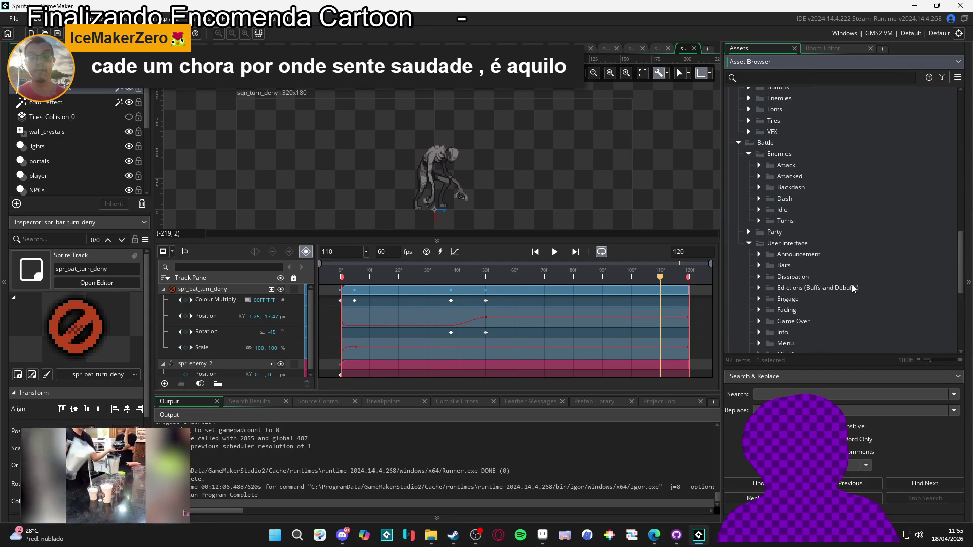
scroll(788, 278, "up", 2)
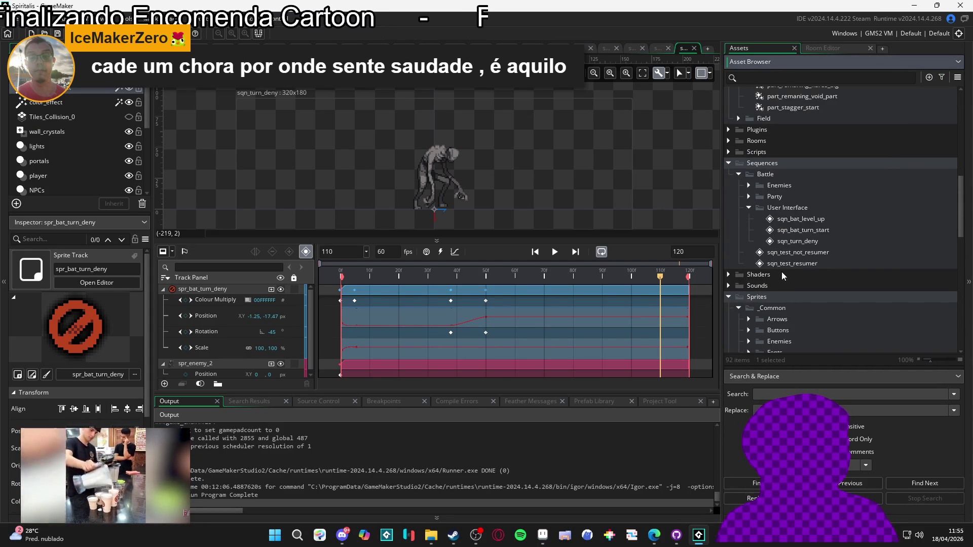
left_click(749, 196)
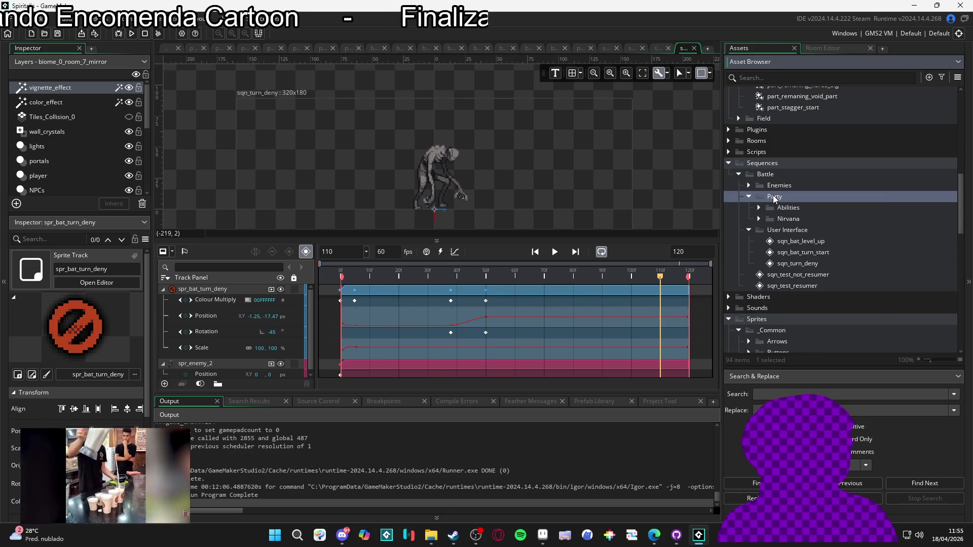
right_click(774, 195)
mouse_move(786, 200)
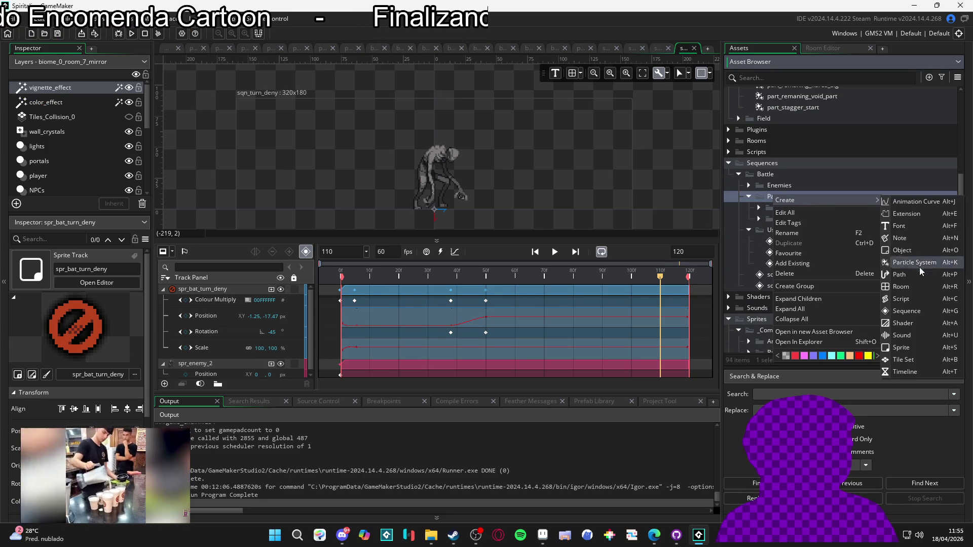
left_click(903, 310)
type("sqn_i")
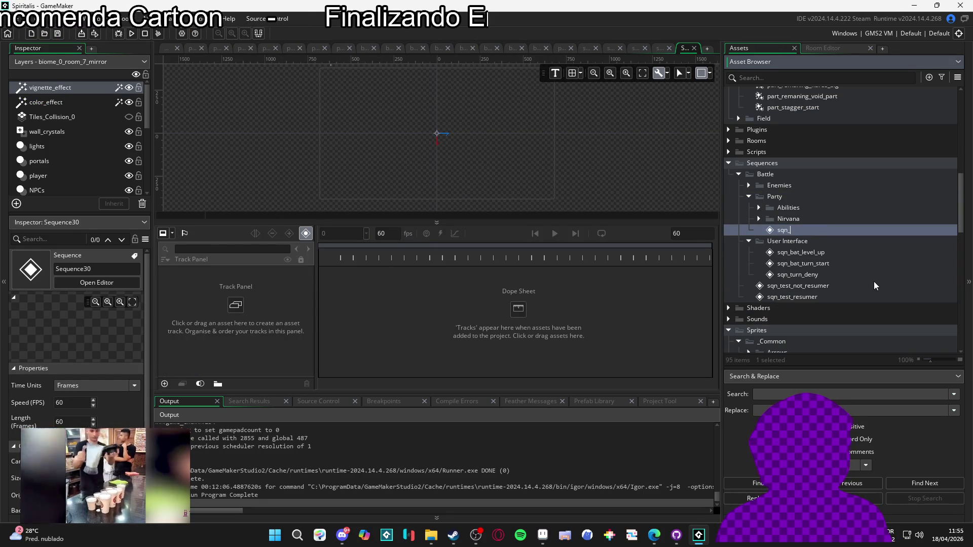
type("n")
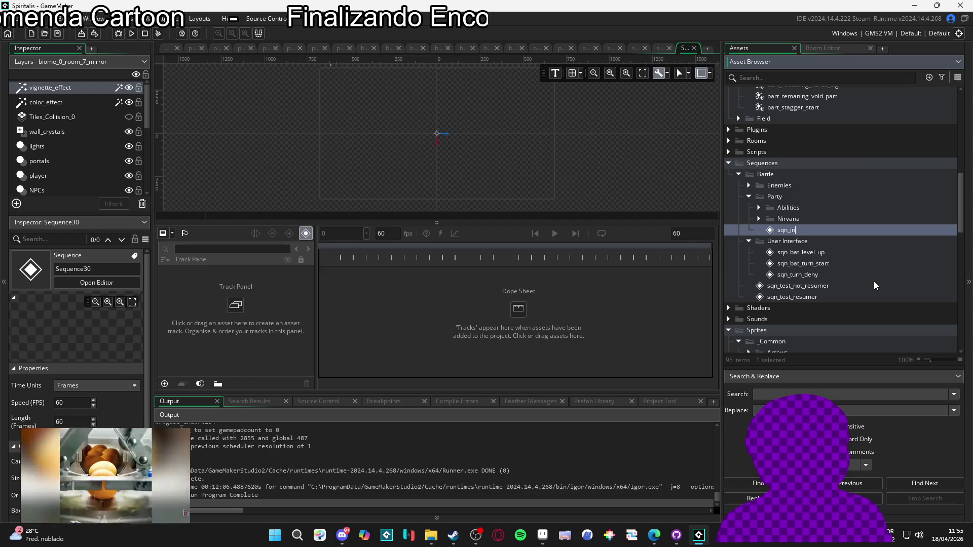
type("dolenc_effect")
key("Return")
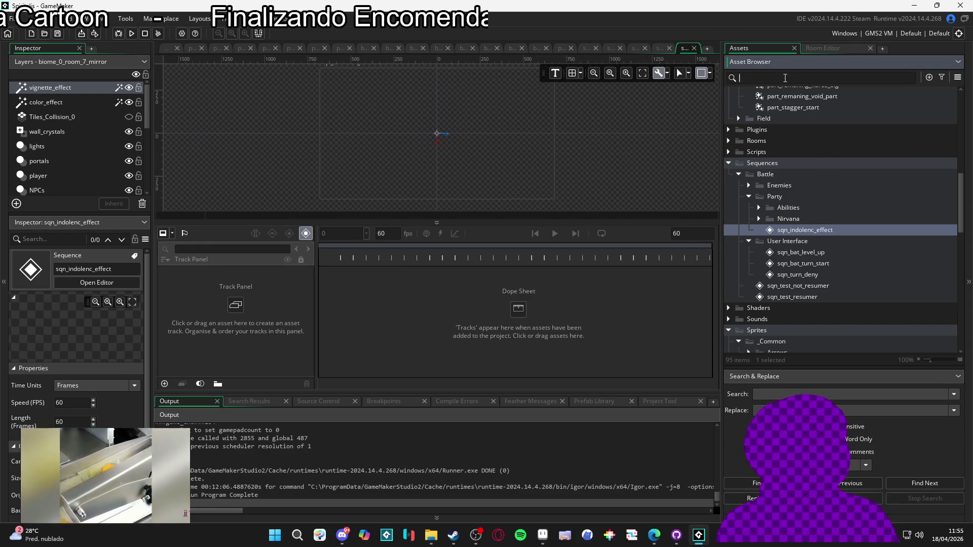
Filter the Asset Browser by 'idle' and select spr_bat_0_idle.
left_click(785, 78)
type("idle")
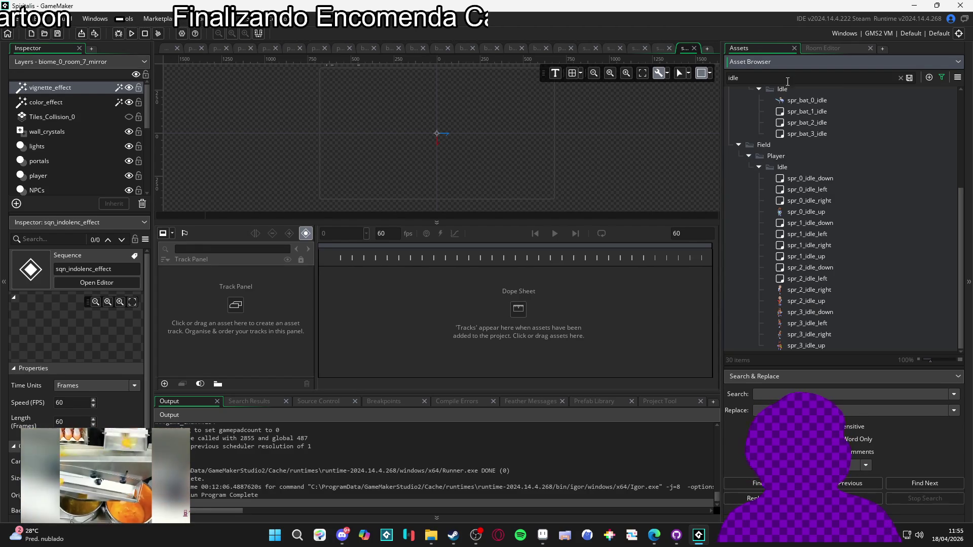
scroll(820, 168, "up", 2)
left_click(820, 162)
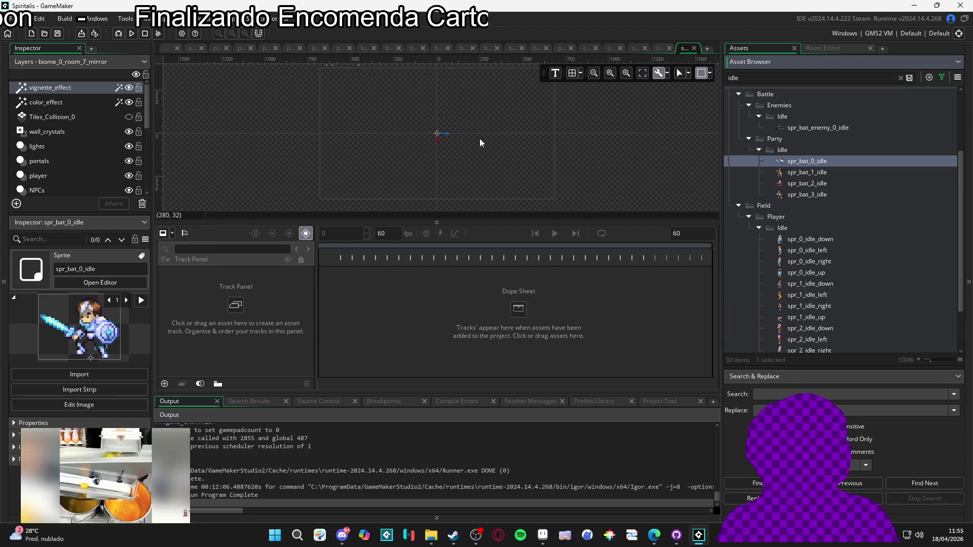
Drop spr_bat_0_idle into the sequence as a track and set the canvas frame to 320×180.
mouse_move(869, 167)
left_mouse_down()
mouse_move(385, 200)
mouse_move(447, 146)
left_mouse_up()
scroll(447, 146, "up", 2)
left_click(709, 73)
type("320")
key("Tab")
type("1")
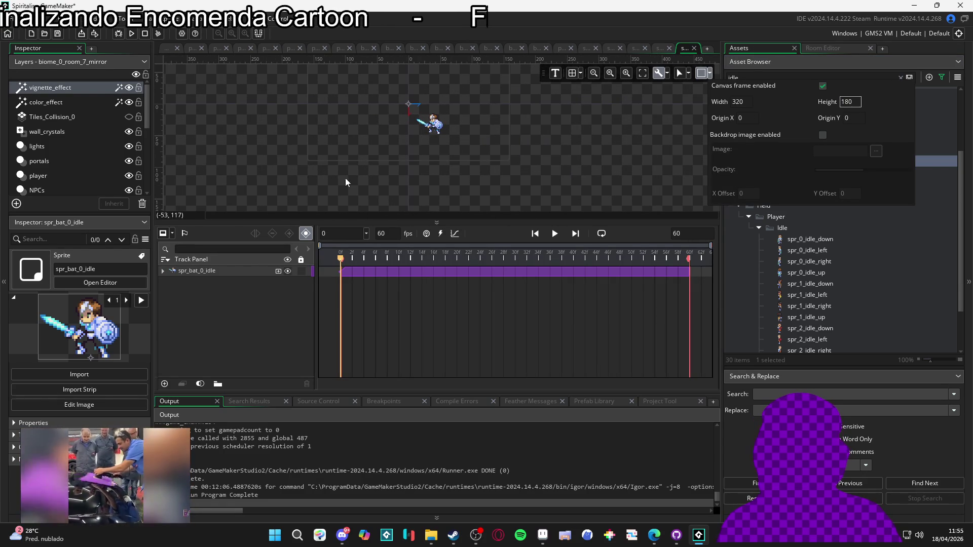
Expand the spr_bat_0_idle track and set its Position to X 0, Y 0.
left_click(218, 274)
double_click(230, 274)
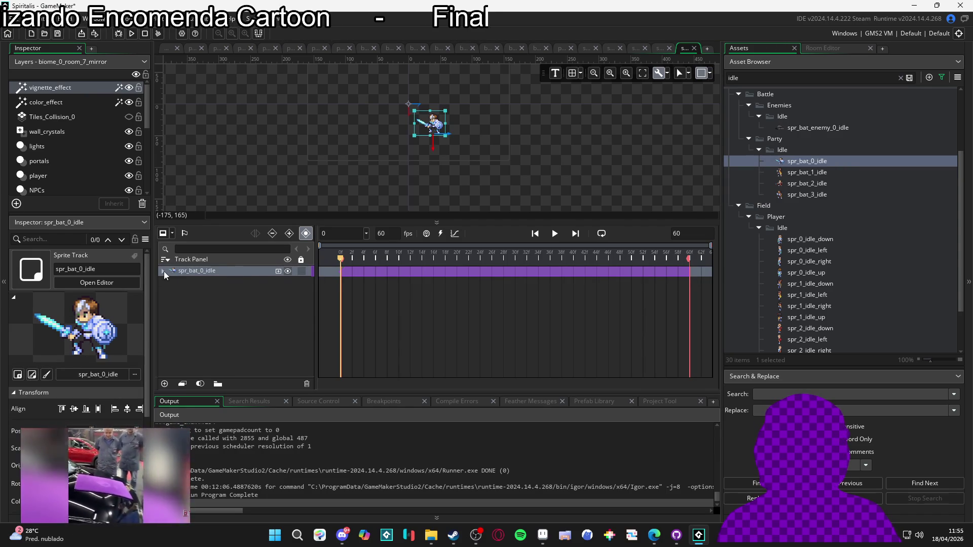
type("0")
key("Tab")
type("0")
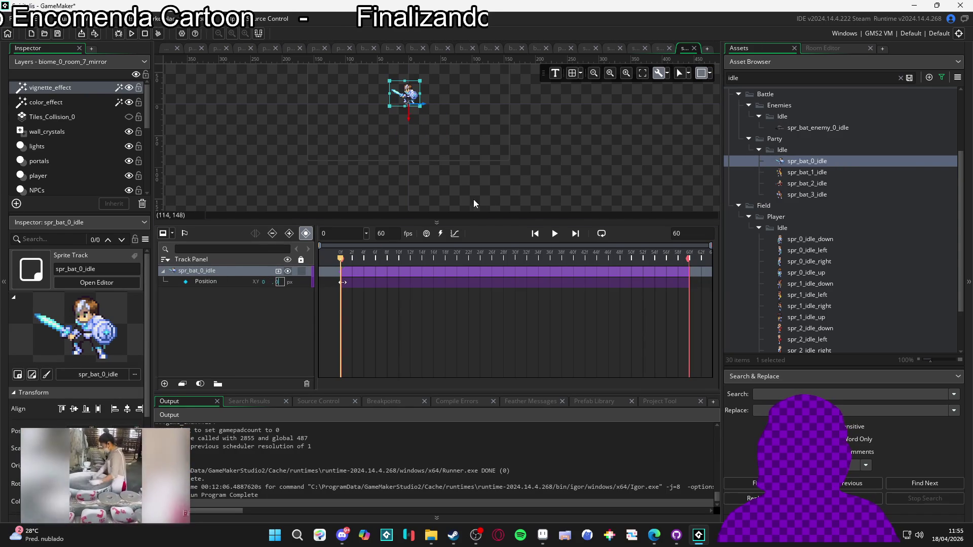
left_click(503, 211)
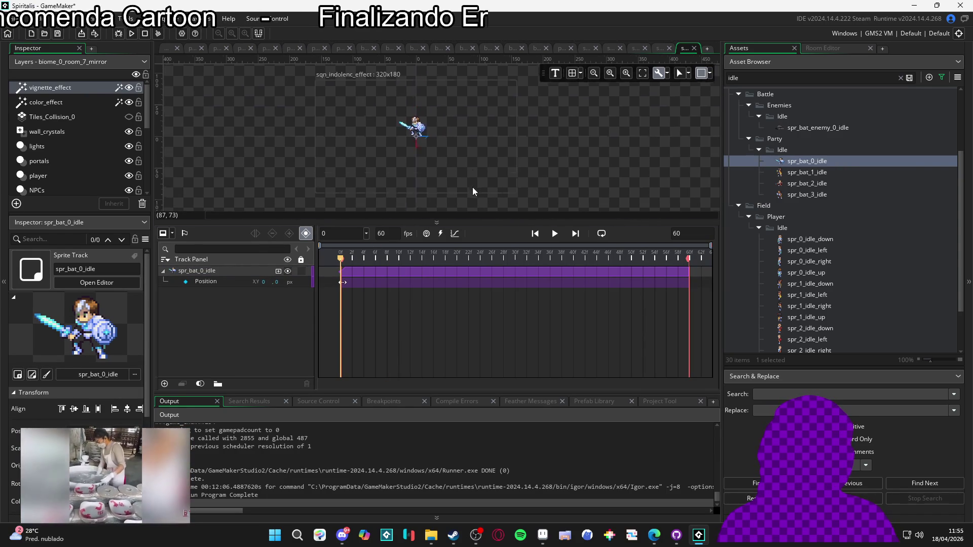
scroll(471, 180, "up", 3)
scroll(851, 233, "up", 3)
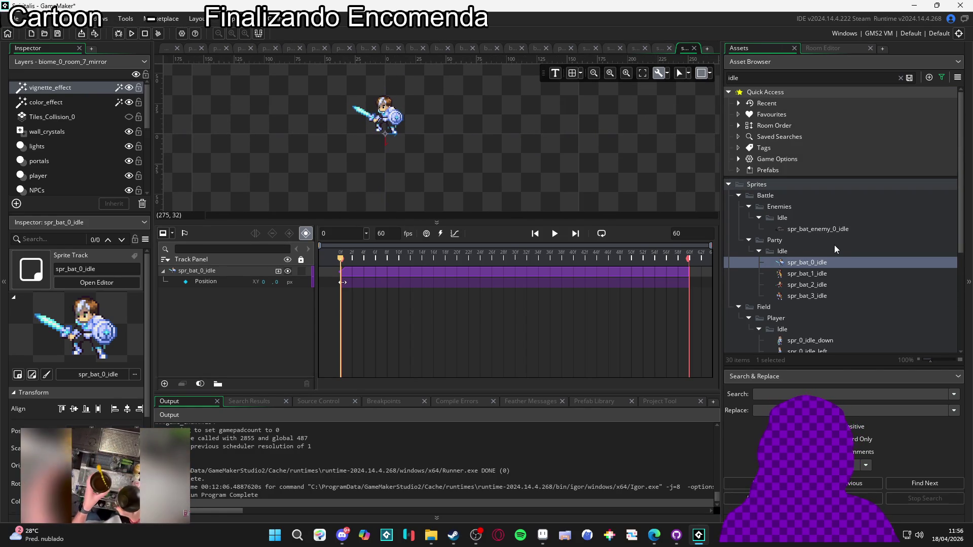
scroll(819, 251, "down", 5)
scroll(821, 251, "up", 5)
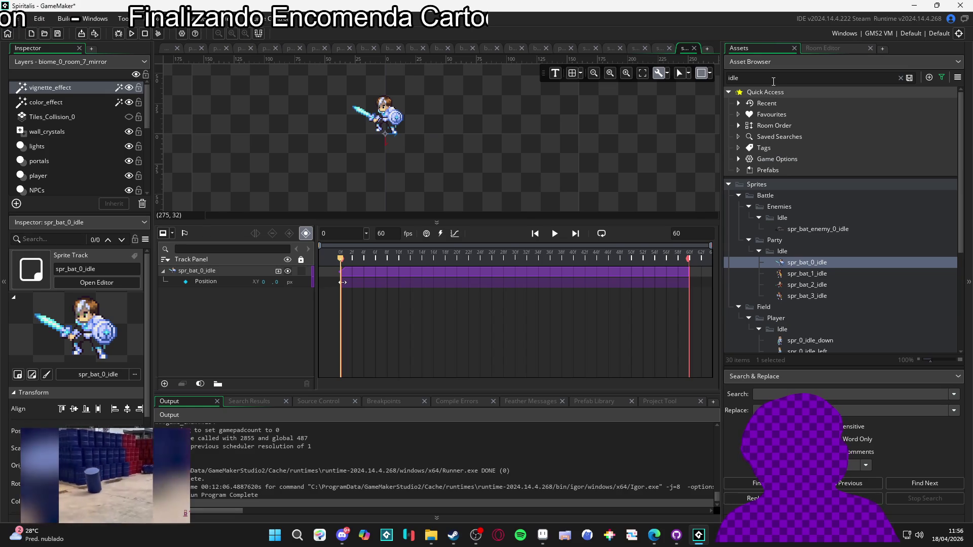
Remove the 'idle' filter so the Asset Browser lists all assets.
left_click(774, 81)
key("BackSpace")
key("BackSpace")
key("BackSpace")
scroll(859, 133, "up", 15)
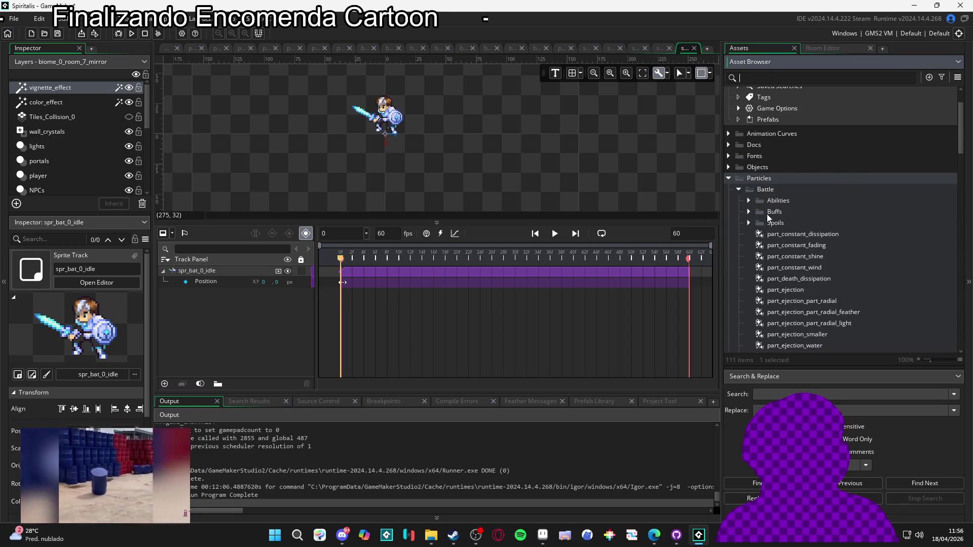
Create a new group named Debuffs under Particles > Battle.
left_click(752, 200)
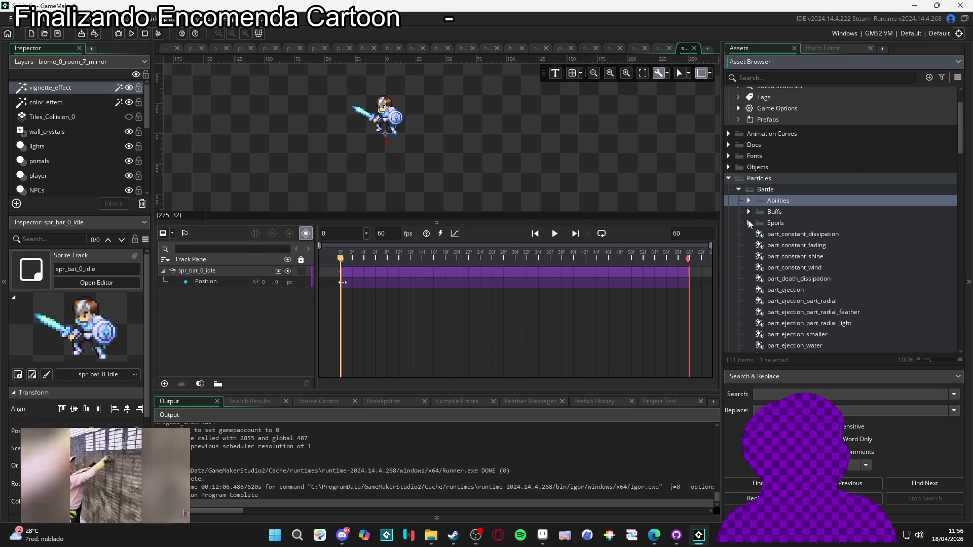
scroll(751, 217, "down", 3)
scroll(755, 223, "up", 2)
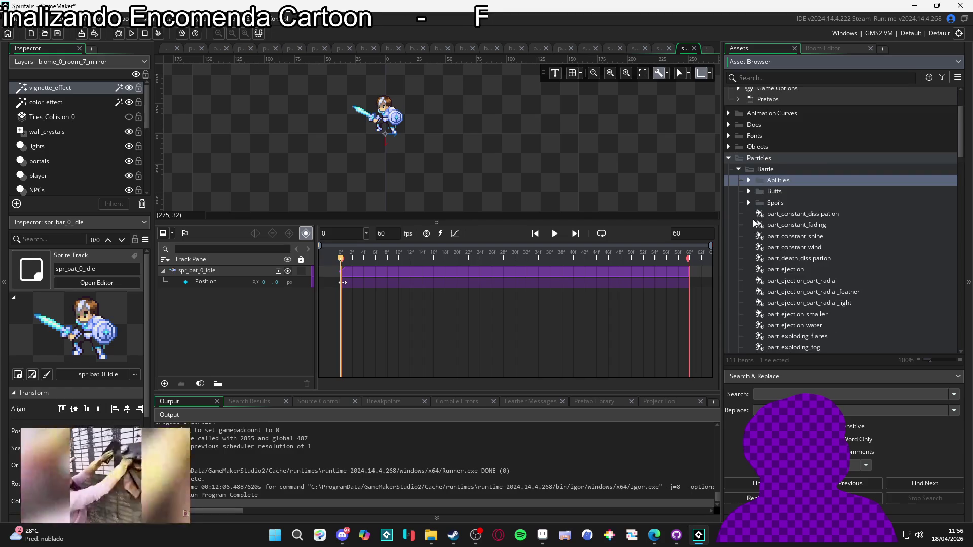
right_click(766, 170)
left_click(809, 260)
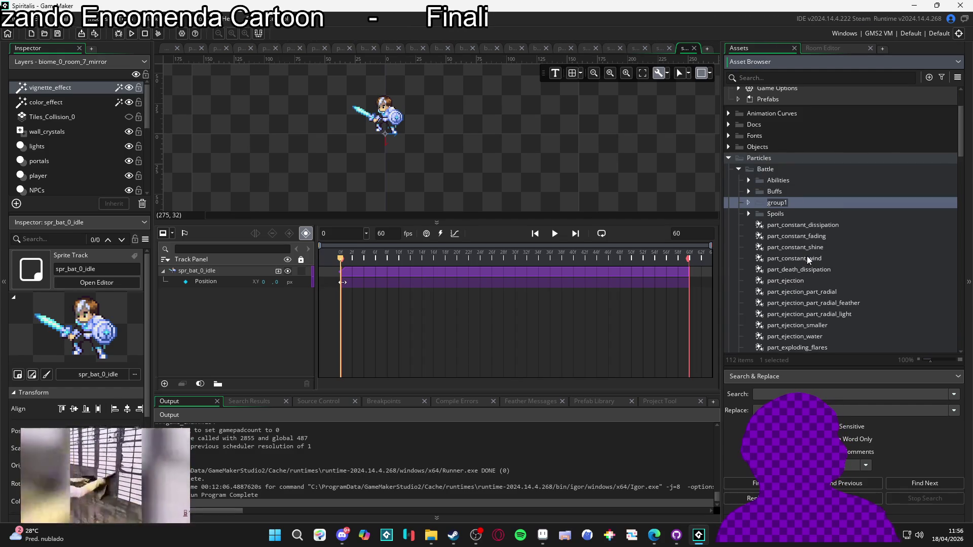
type("Debuffs")
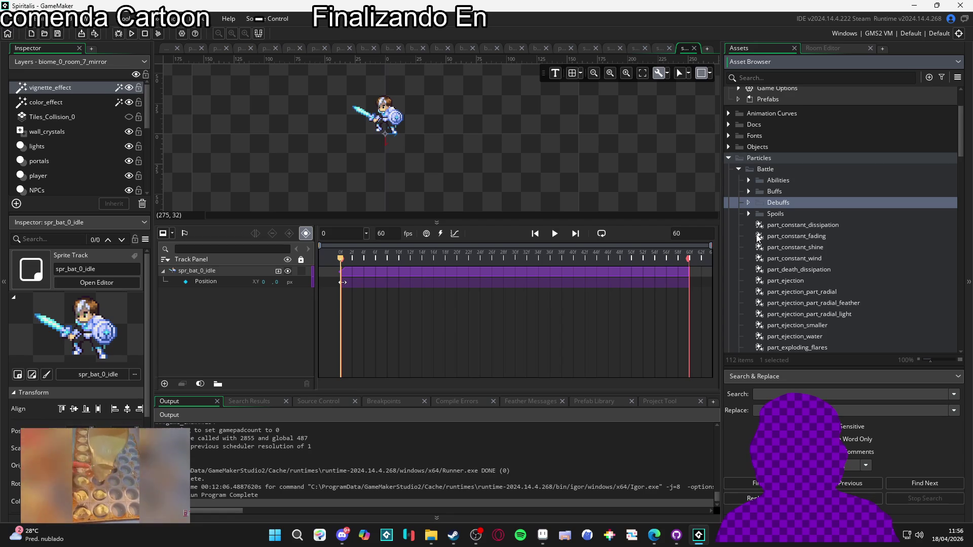
right_click(777, 205)
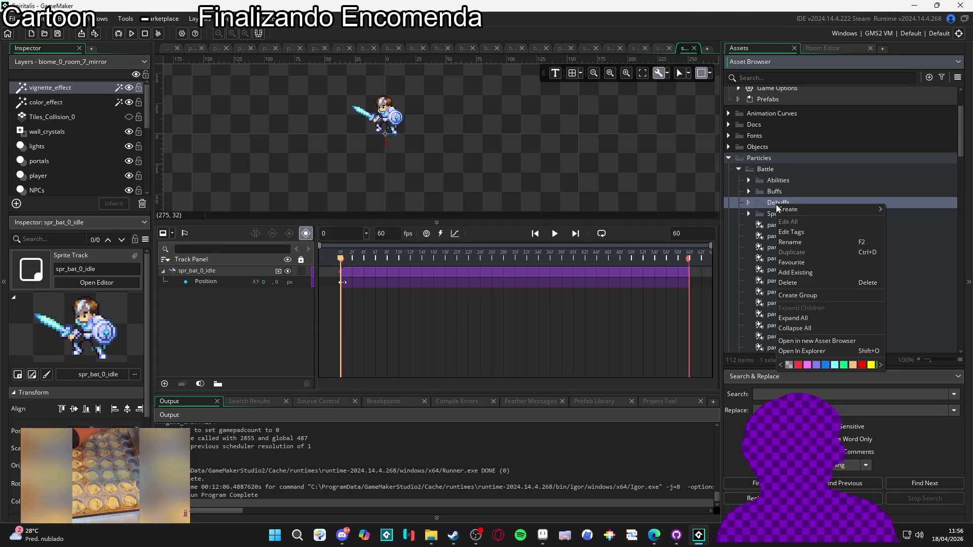
Add a particle system named part_debuff_indolence to the Debuffs folder.
mouse_move(813, 209)
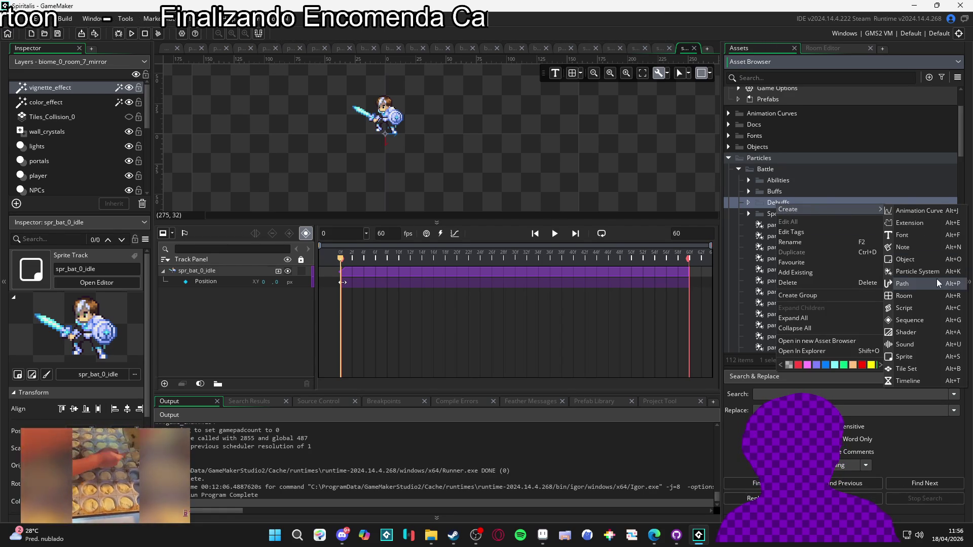
left_click(916, 271)
type("part_debuff_indole")
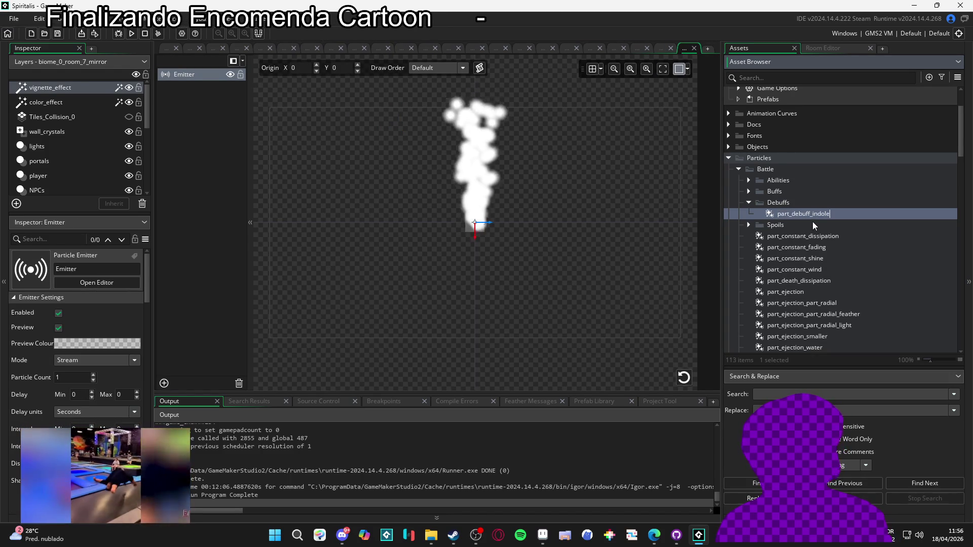
key("Return")
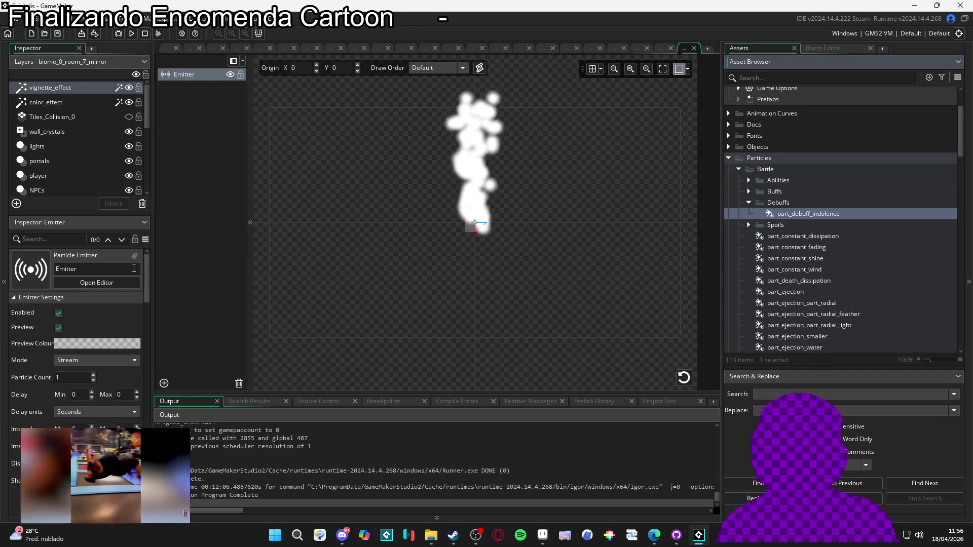
scroll(837, 279, "down", 3)
scroll(839, 276, "down", 15)
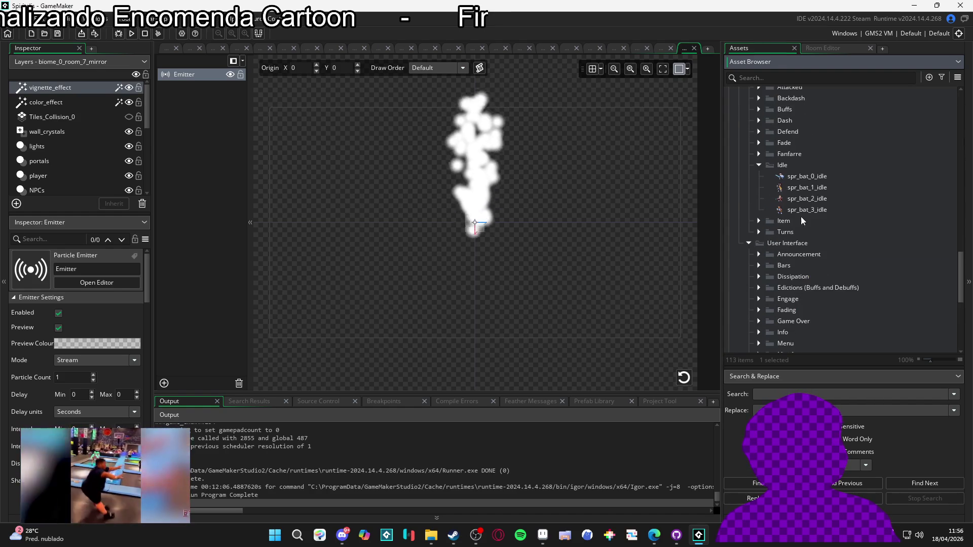
left_click(748, 79)
Search the assets for 'indole', clear the search, and browse the VFX sprite folder.
type("indo")
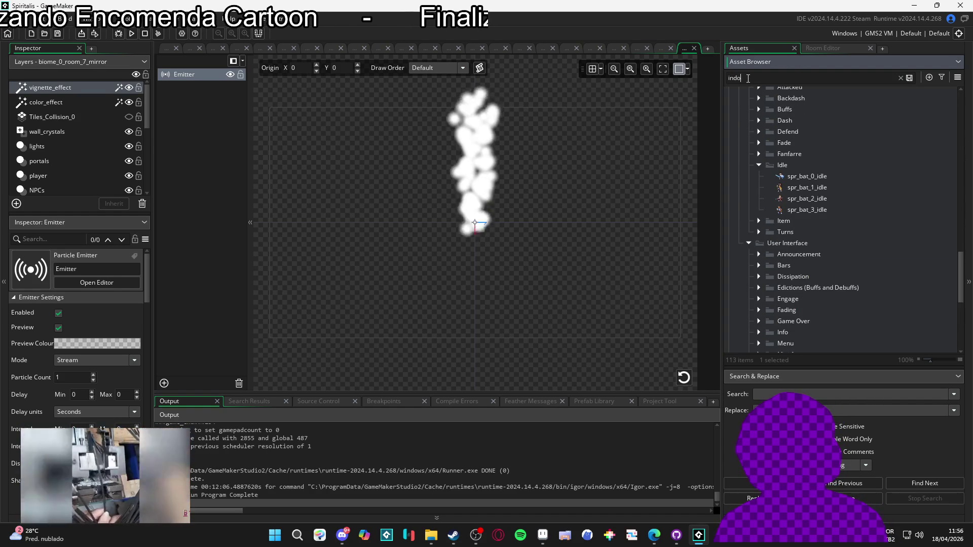
type("lence")
scroll(805, 294, "down", 3)
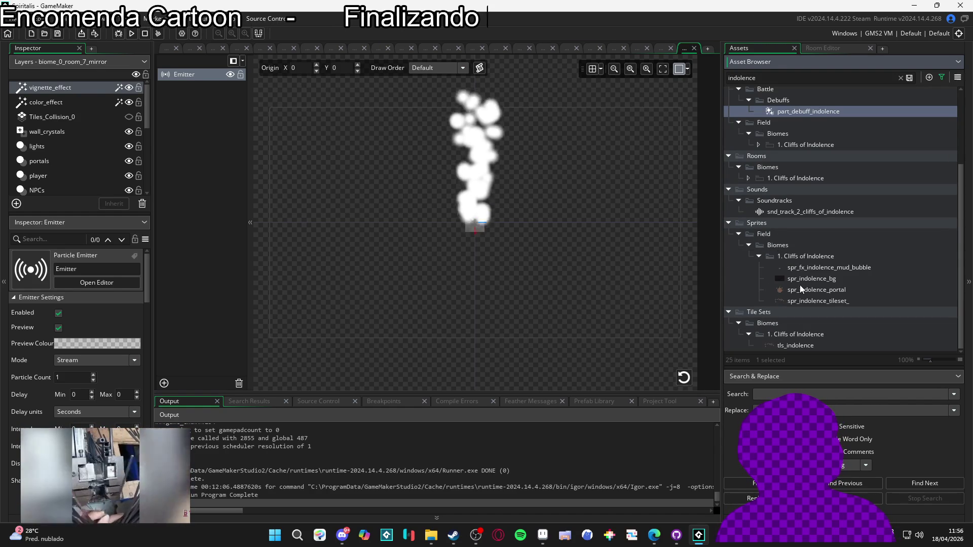
scroll(820, 293, "up", 3)
scroll(820, 293, "down", 3)
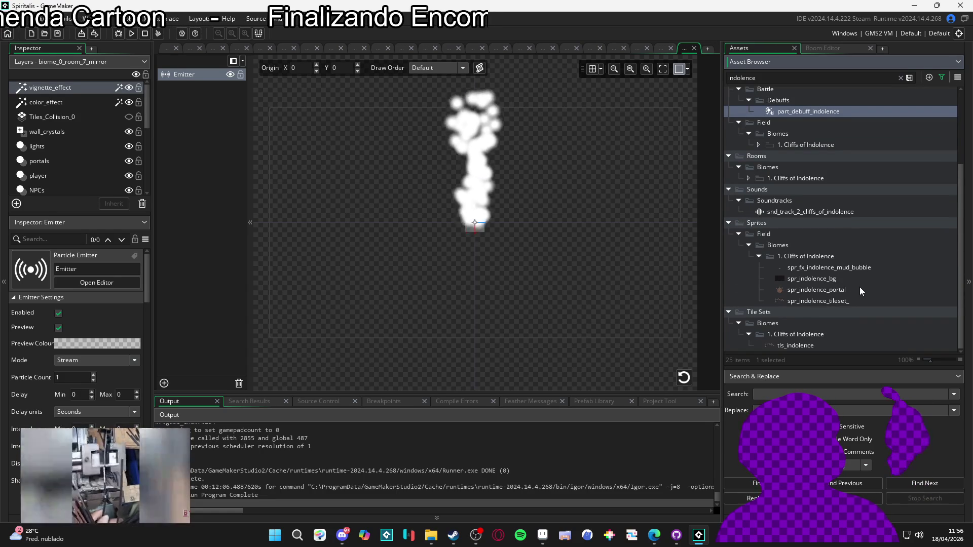
double_click(786, 80)
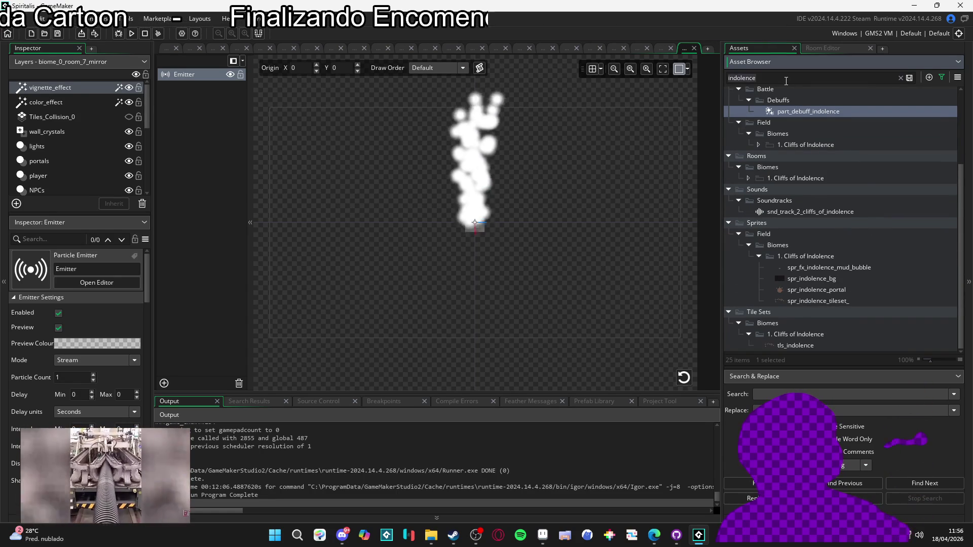
key("BackSpace")
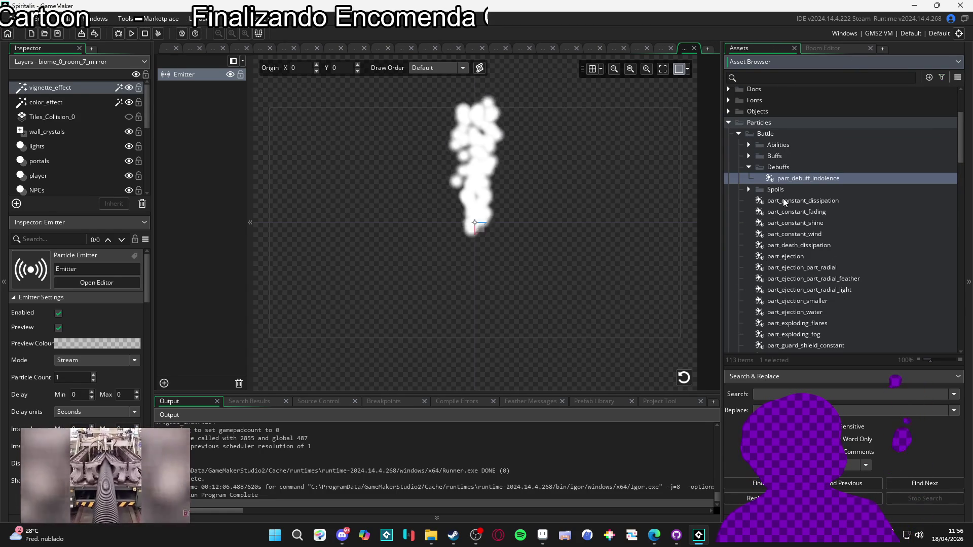
scroll(781, 194, "down", 15)
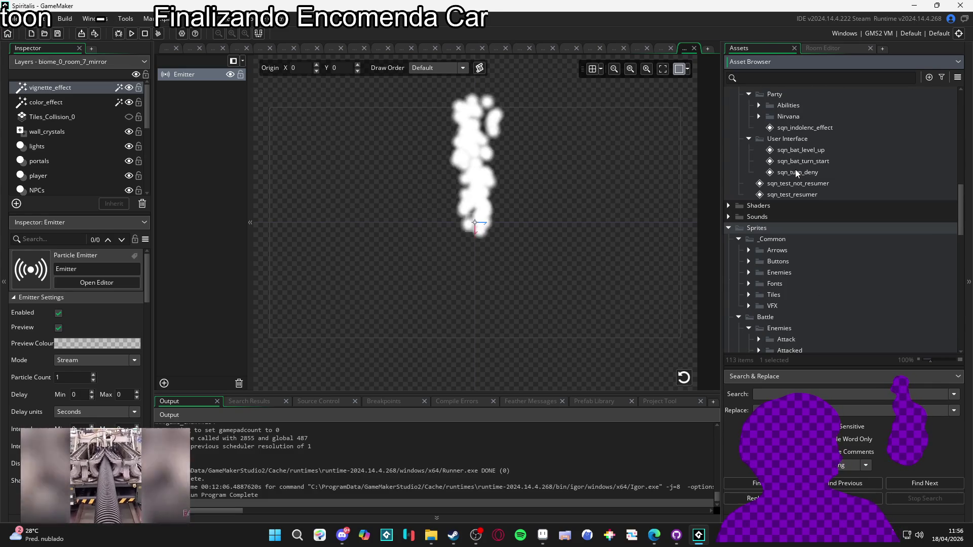
left_click(749, 307)
scroll(749, 312, "down", 1)
scroll(749, 308, "down", 4)
scroll(756, 274, "up", 3)
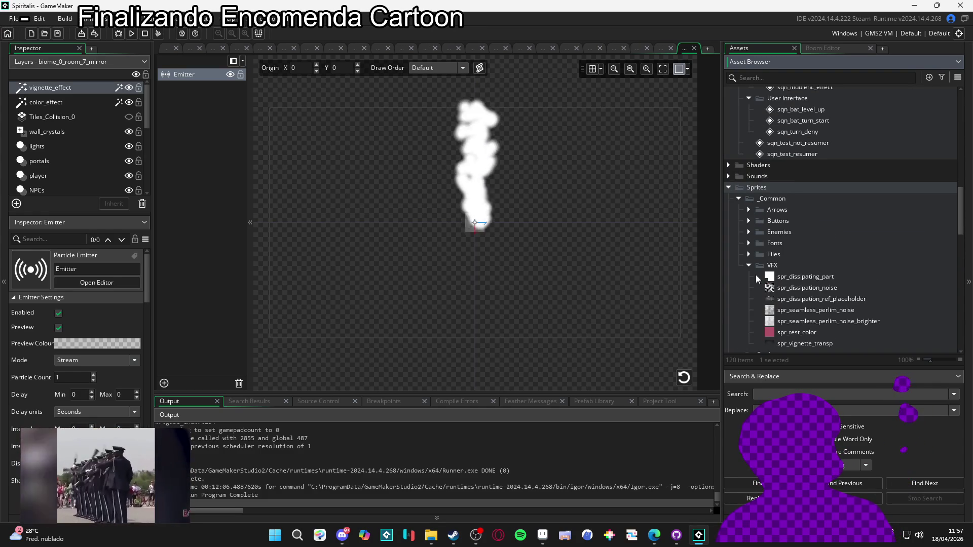
left_click(748, 266)
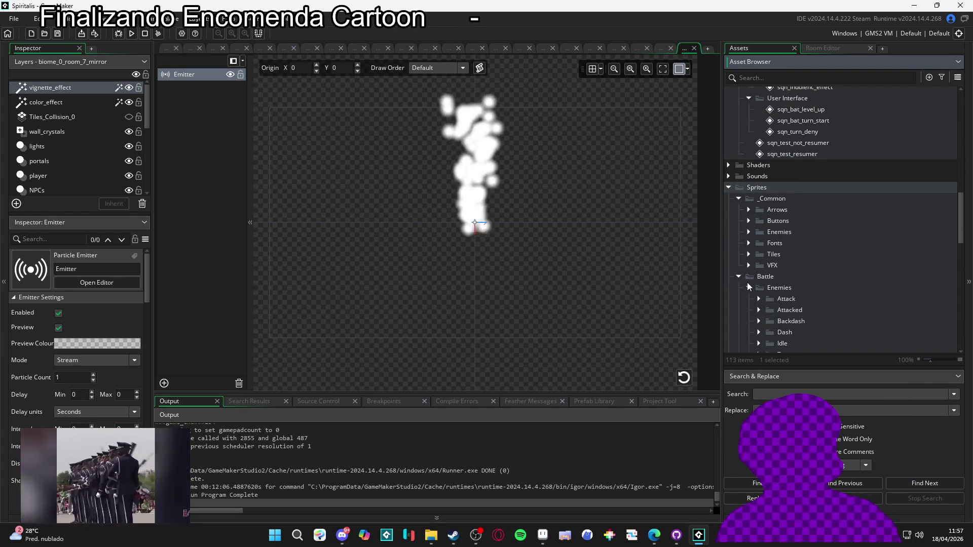
Create a group named 'debuffs' inside VFX, then restore the File Explorer window.
scroll(747, 282, "down", 2)
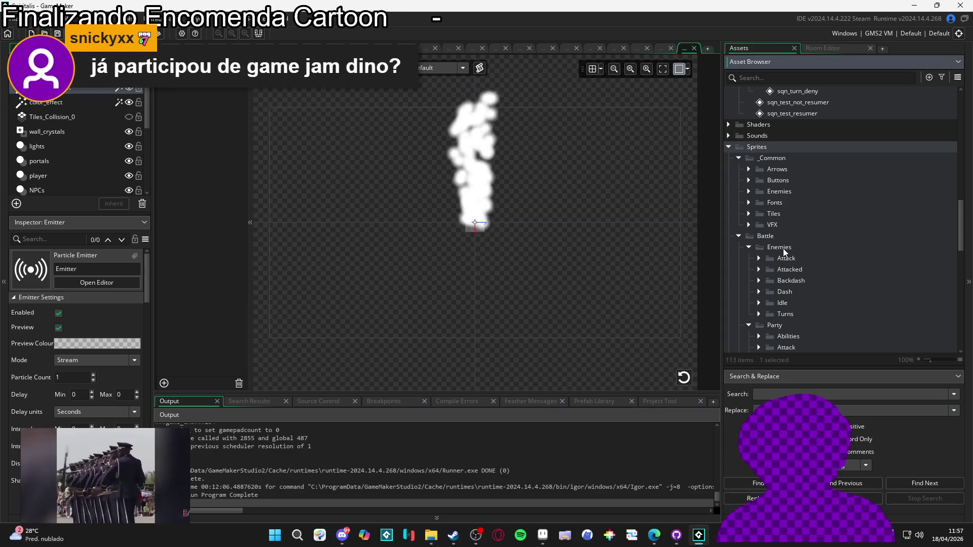
scroll(784, 246, "down", 2)
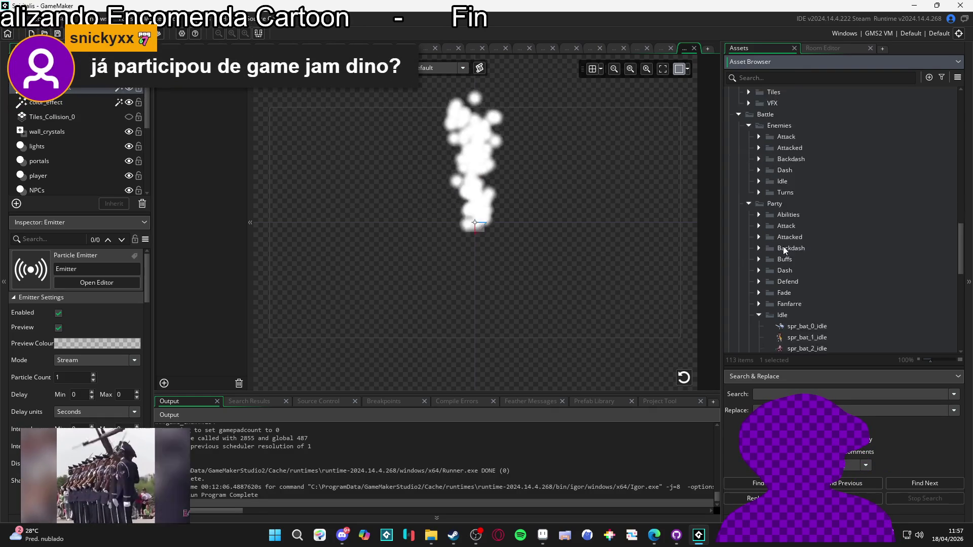
scroll(779, 254, "up", 3)
left_click(749, 245)
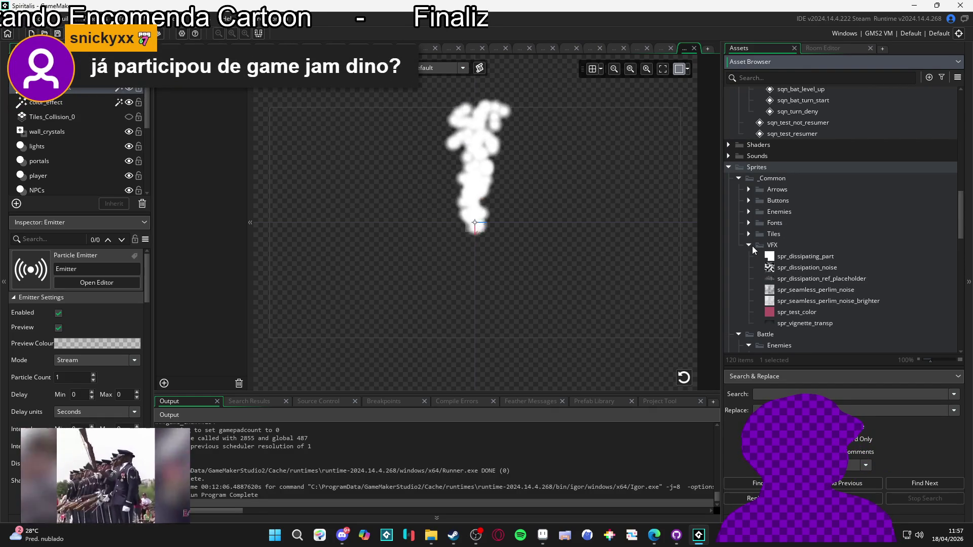
right_click(764, 246)
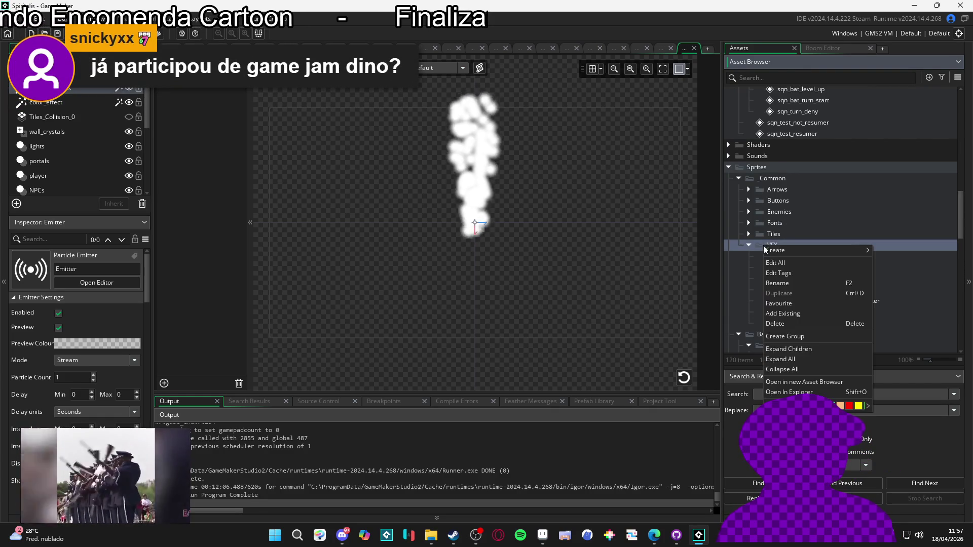
left_click(810, 339)
type("debuffs")
key("Return")
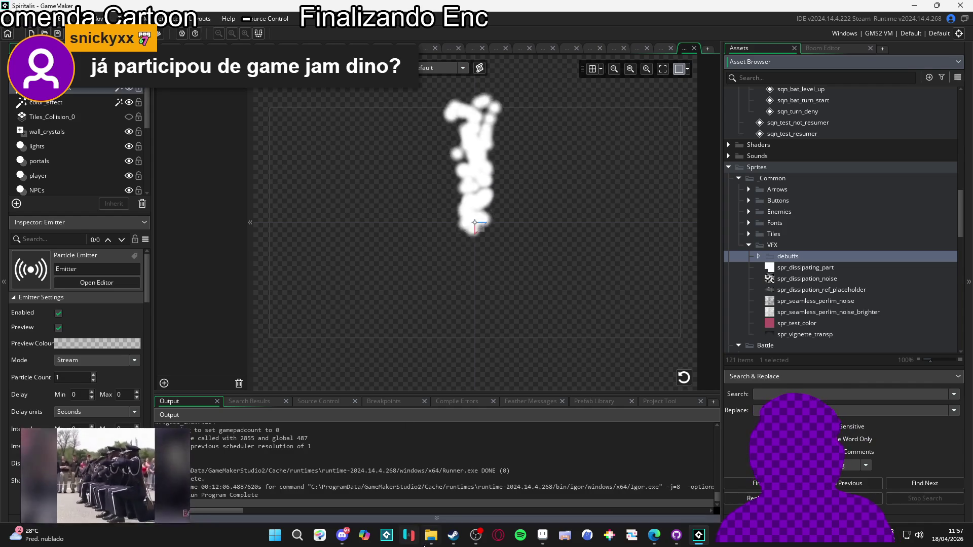
left_click(431, 542)
key("super+Down")
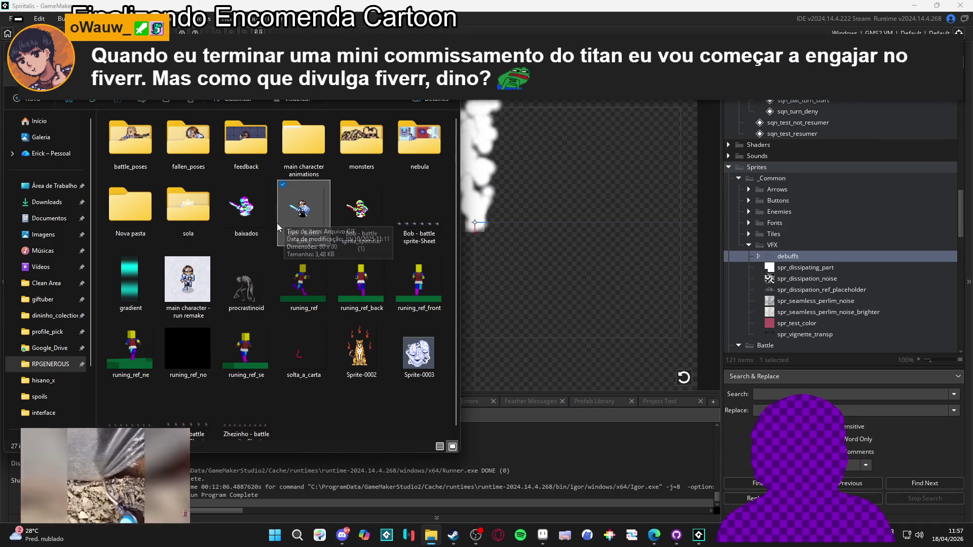
mouse_move(285, 243)
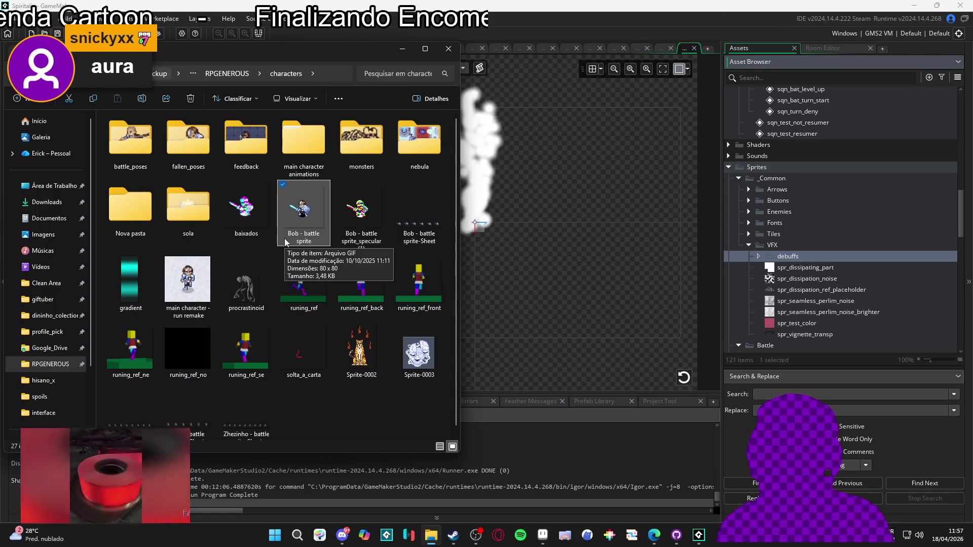
mouse_move(263, 266)
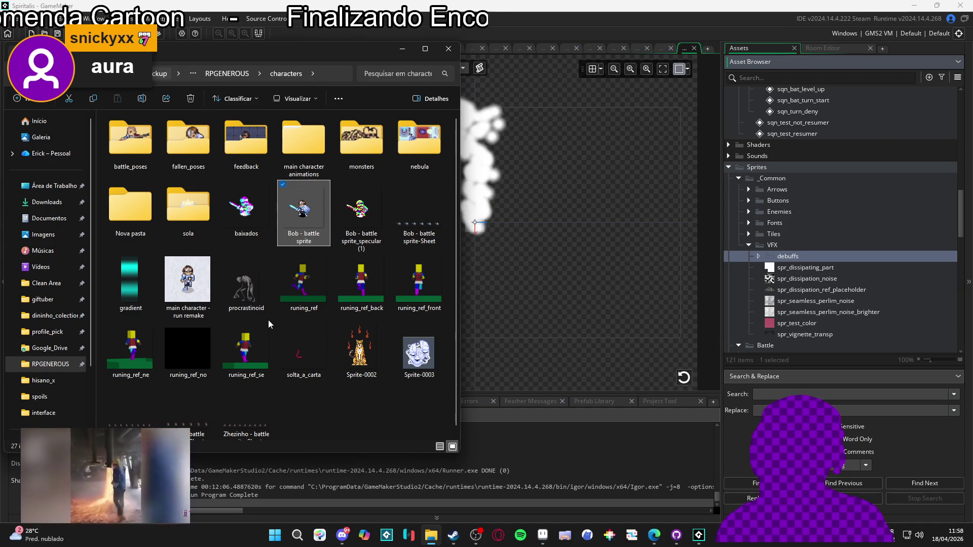
mouse_move(282, 330)
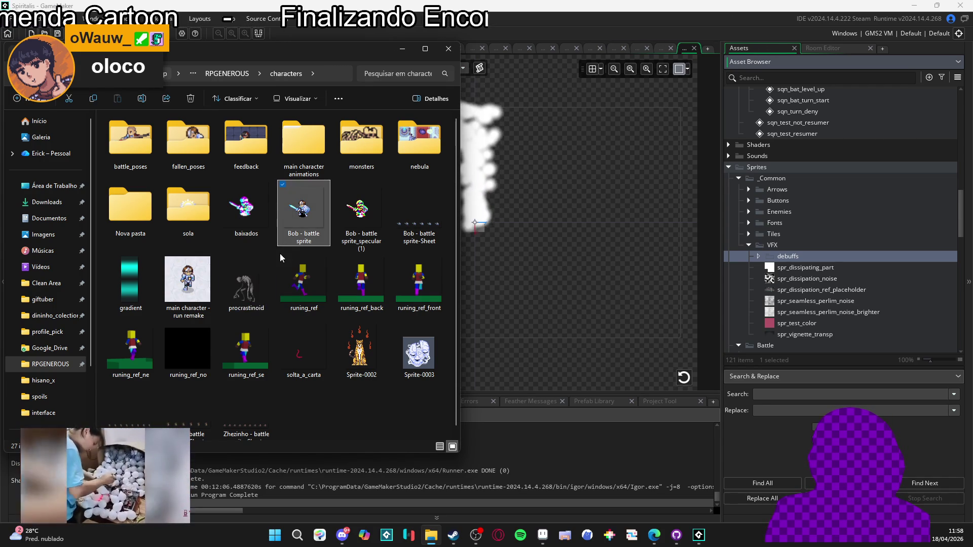
left_click(253, 269)
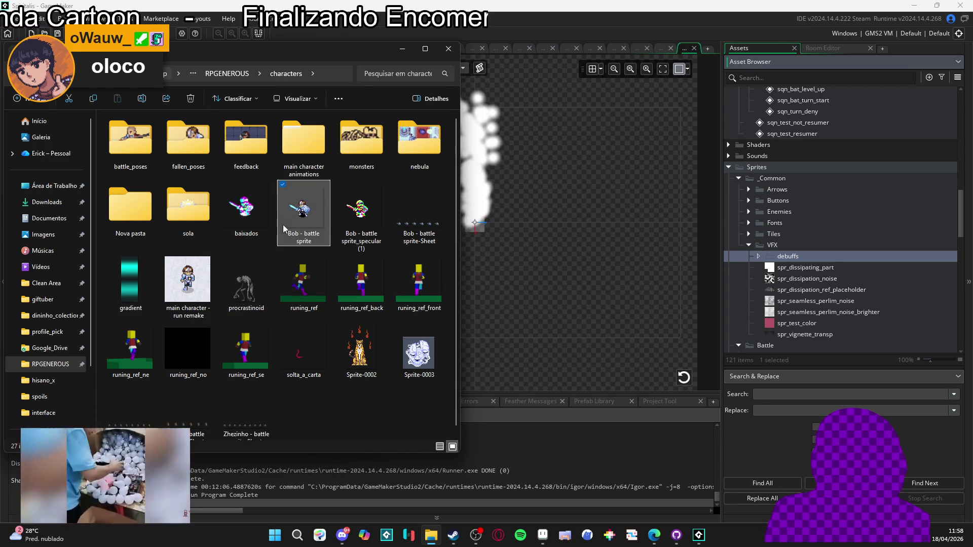
left_click(355, 284)
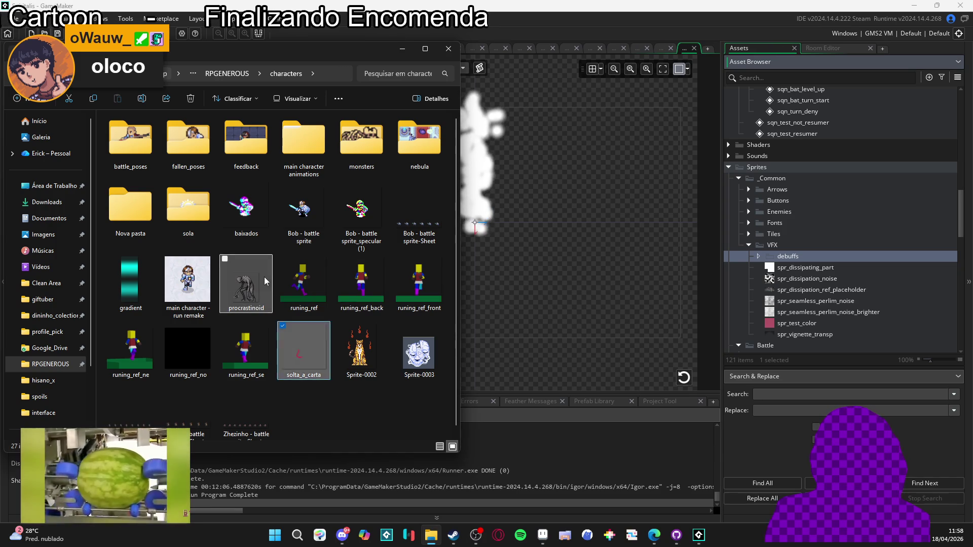
left_click(302, 212)
left_click(353, 267)
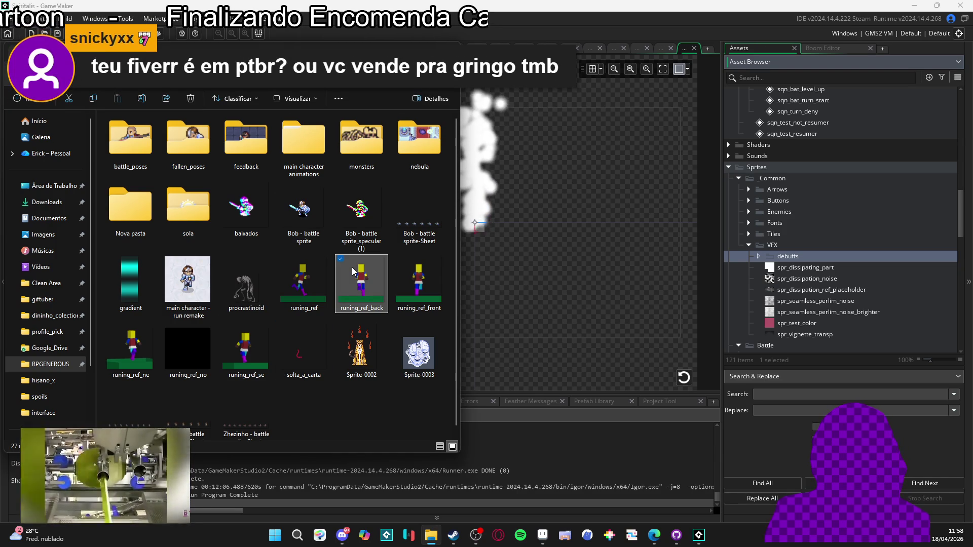
mouse_move(340, 265)
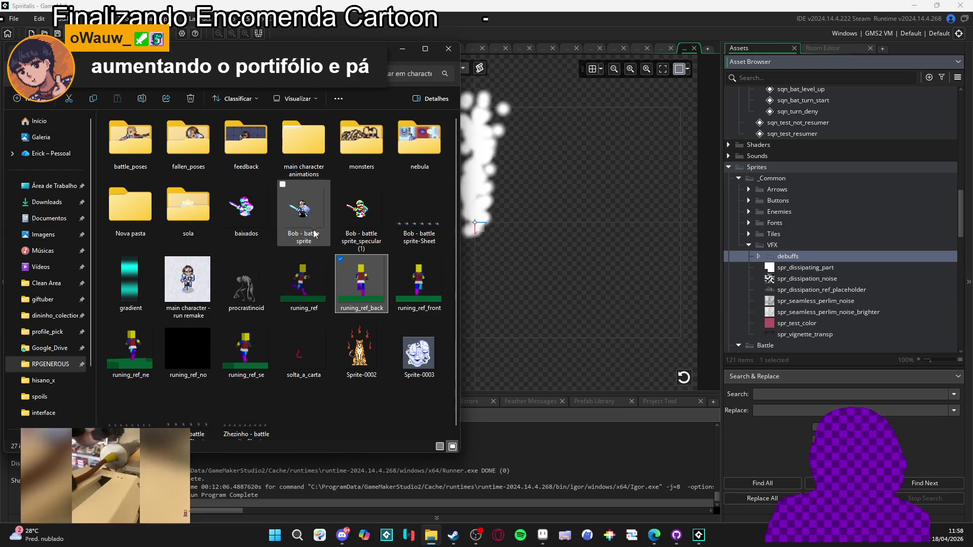
mouse_move(309, 226)
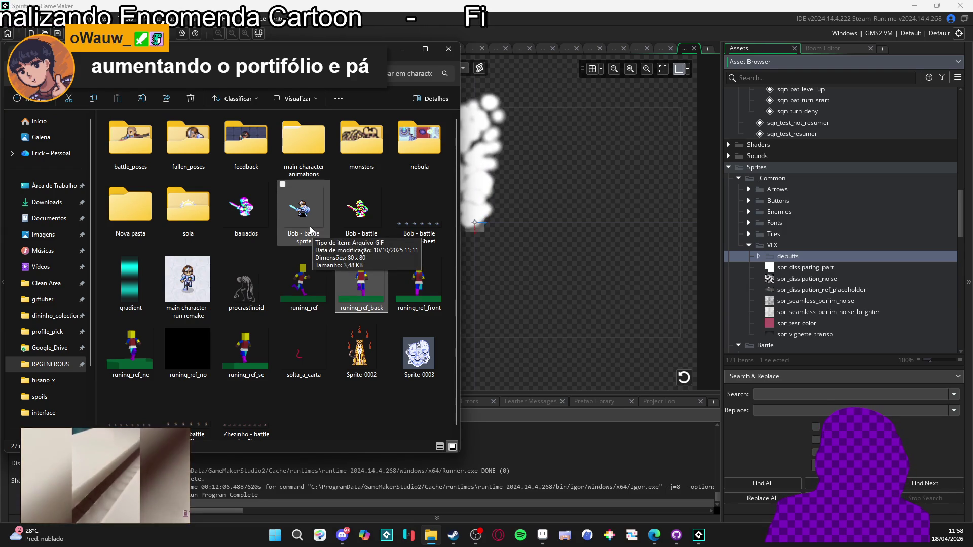
left_click(308, 225)
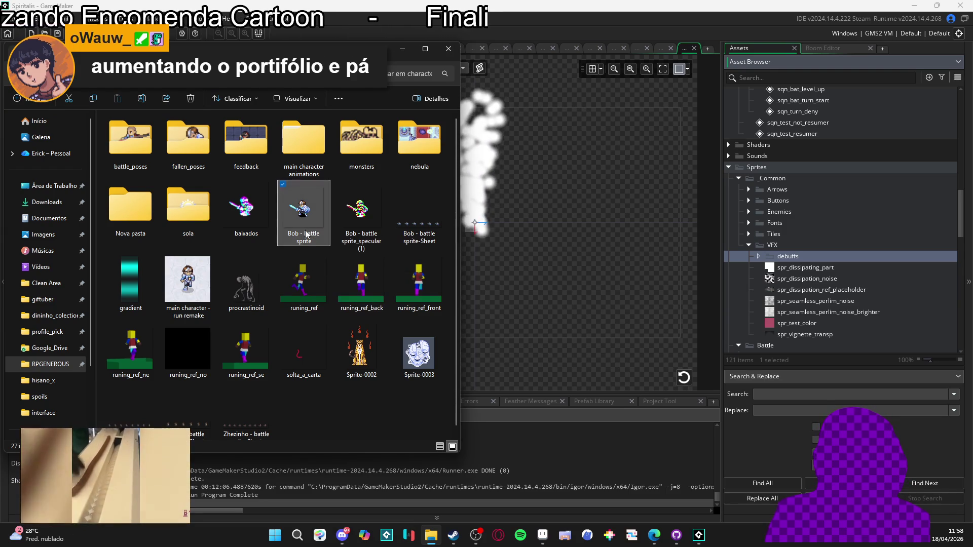
left_click(262, 274)
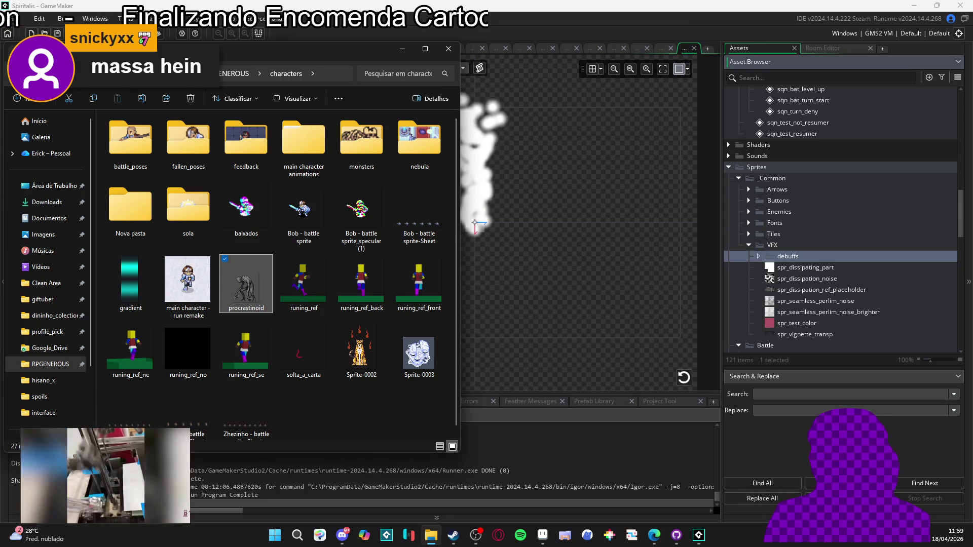
left_click(654, 535)
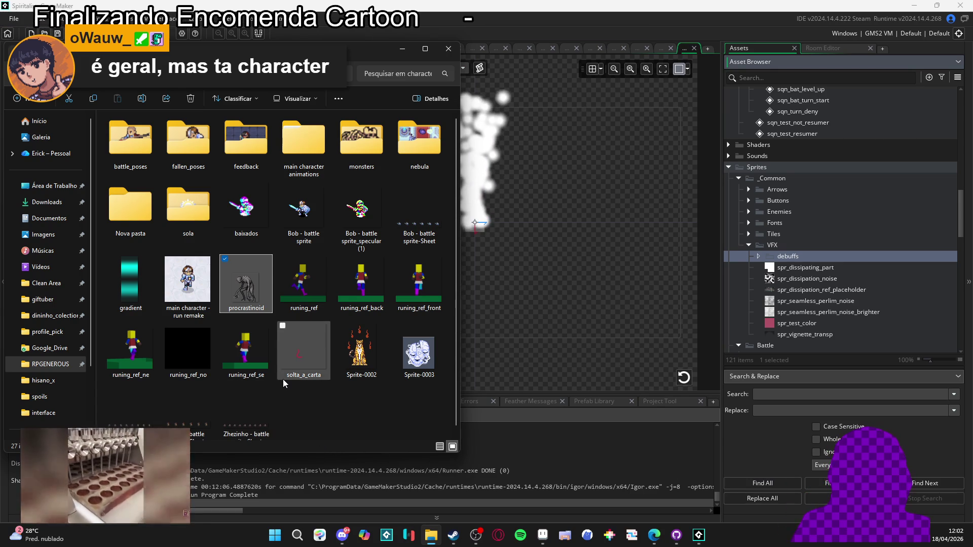
Go up from characters to the RPGENEROUS folder in Explorer and open vfx.
mouse_move(276, 384)
left_mouse_down()
mouse_move(274, 329)
mouse_move(266, 388)
mouse_move(275, 396)
mouse_move(275, 328)
mouse_move(284, 355)
mouse_move(275, 245)
mouse_move(275, 391)
mouse_move(273, 239)
mouse_move(276, 391)
left_mouse_up()
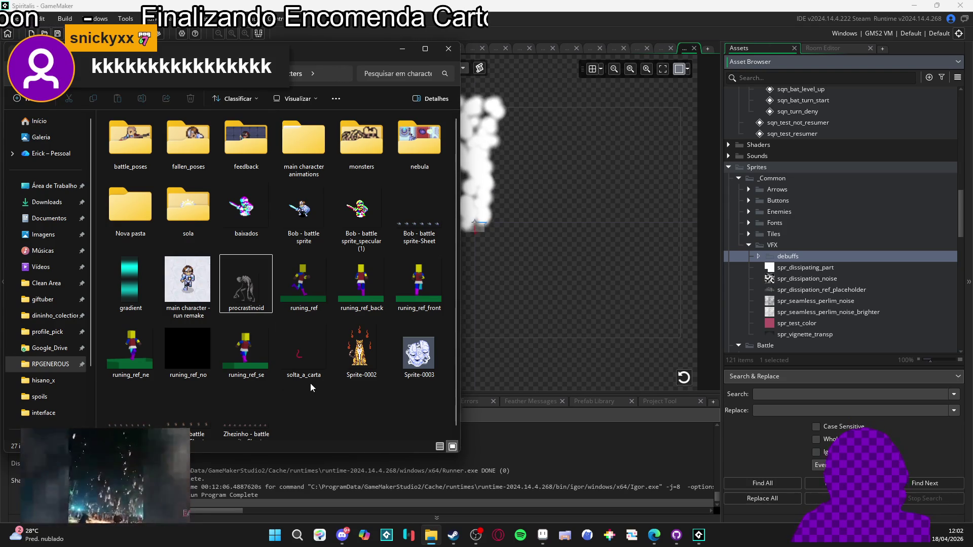
left_click(660, 4)
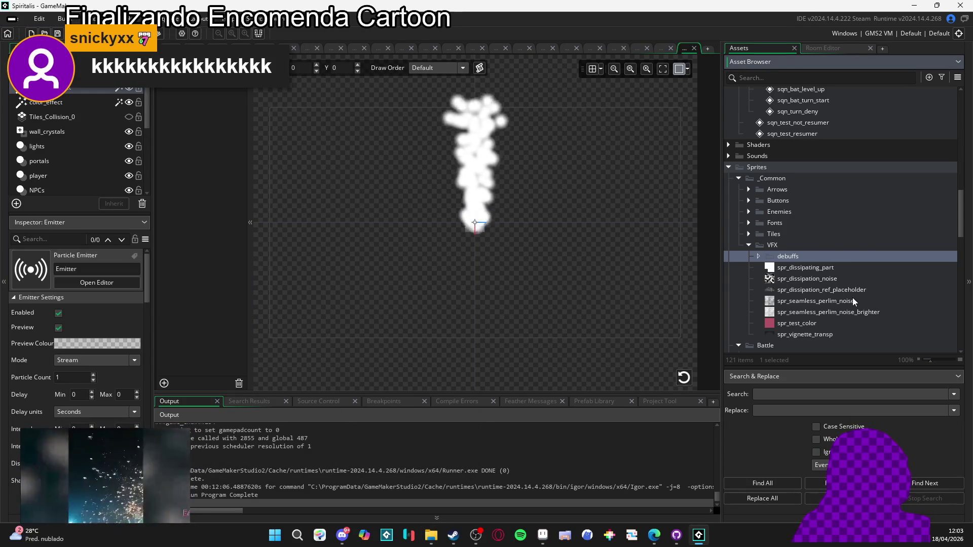
scroll(821, 299, "down", 3)
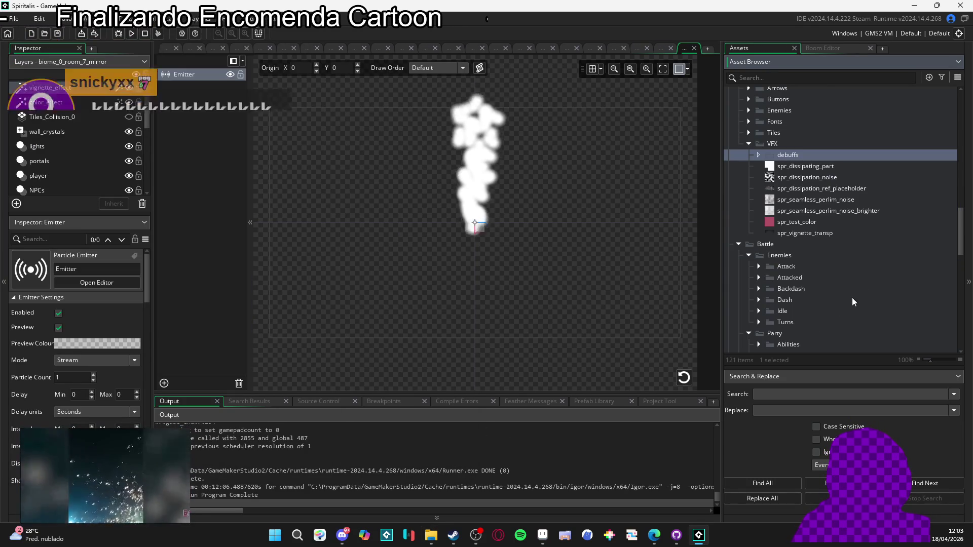
left_click(431, 535)
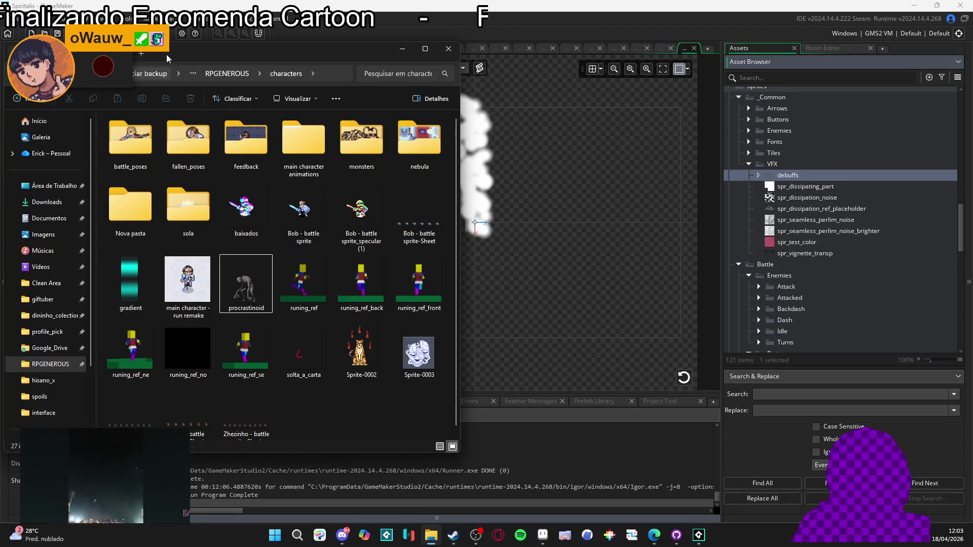
left_click(226, 74)
double_click(188, 280)
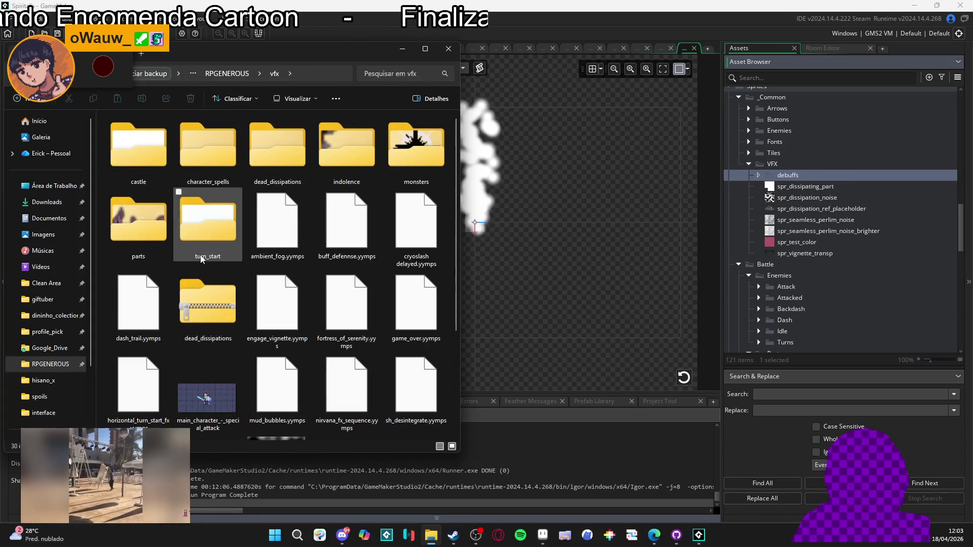
Open vfx > parts and drag spr_part_indolence into GameMaker's VFX debuffs group.
mouse_move(181, 227)
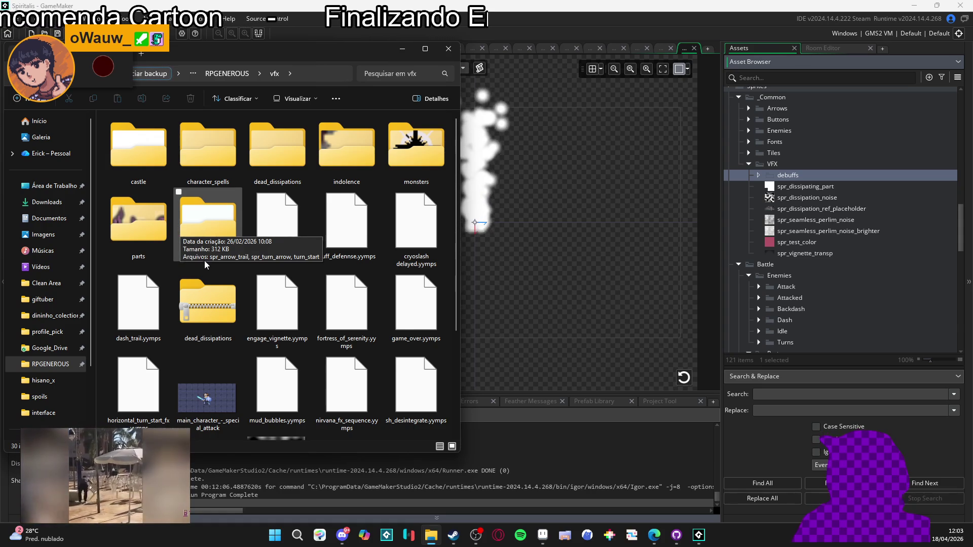
scroll(212, 276, "down", 3)
mouse_move(213, 275)
scroll(213, 275, "up", 3)
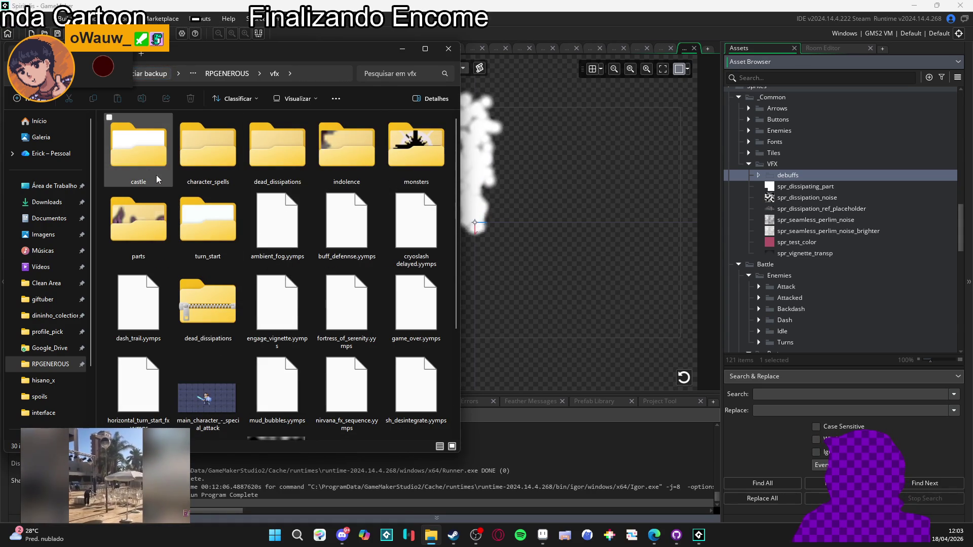
mouse_move(157, 217)
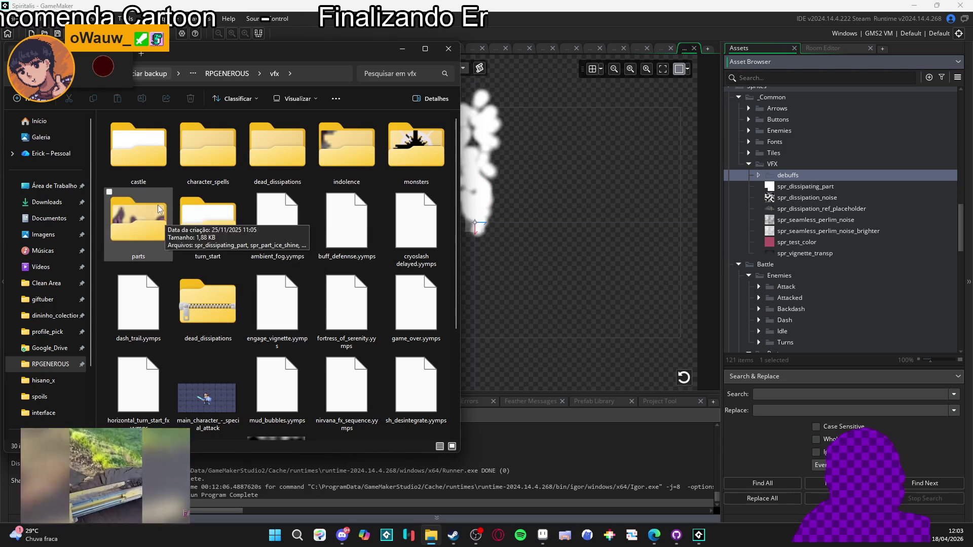
double_click(168, 222)
left_click(273, 170)
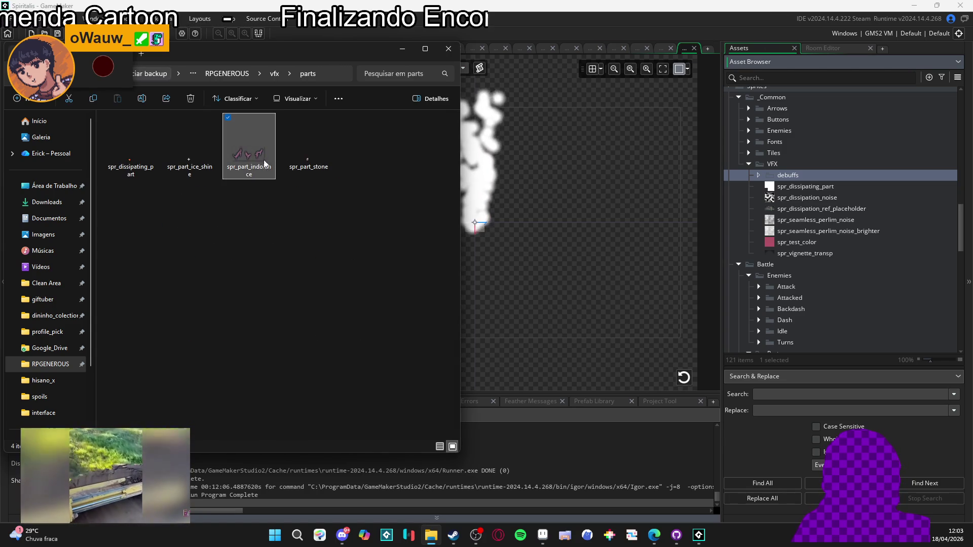
mouse_move(251, 153)
left_mouse_down()
mouse_move(801, 166)
mouse_move(806, 177)
left_mouse_up()
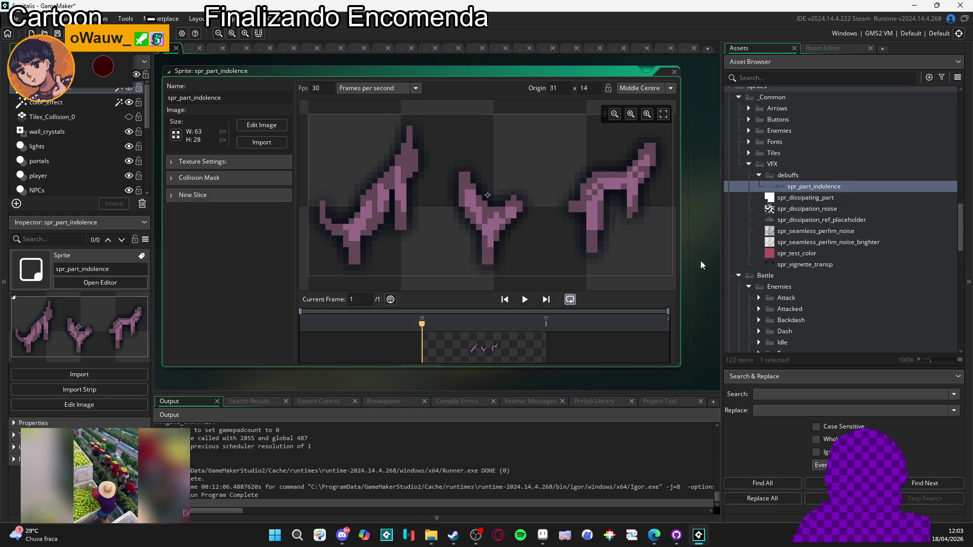
Put away Explorer and the Aseprite preview, then reopen the spr_part_indolence sprite in GameMaker.
left_click(432, 535)
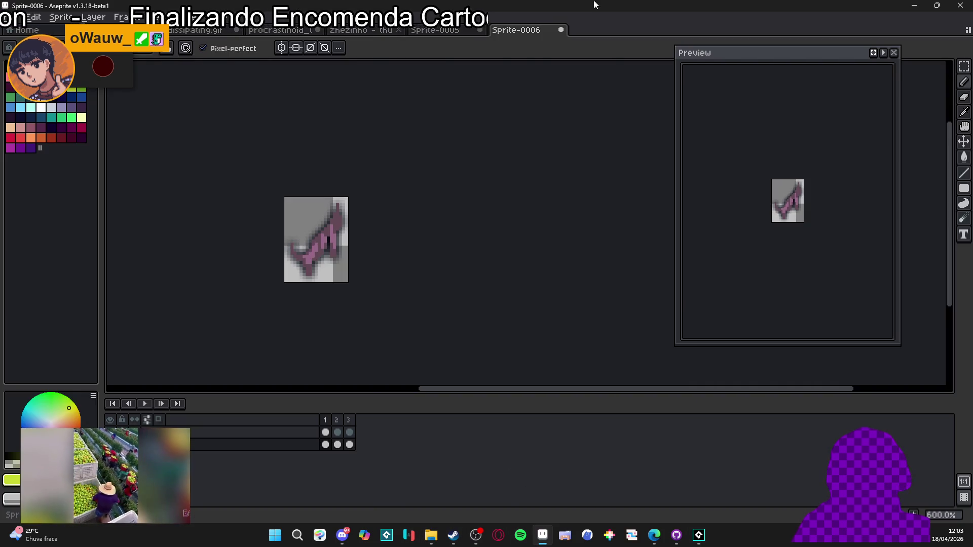
left_click(542, 535)
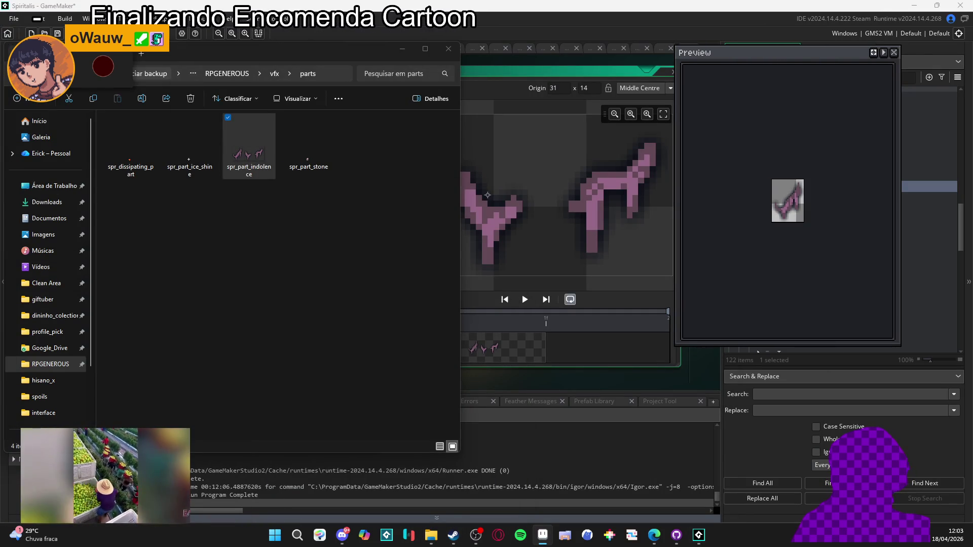
left_click(543, 535)
left_click(522, 76)
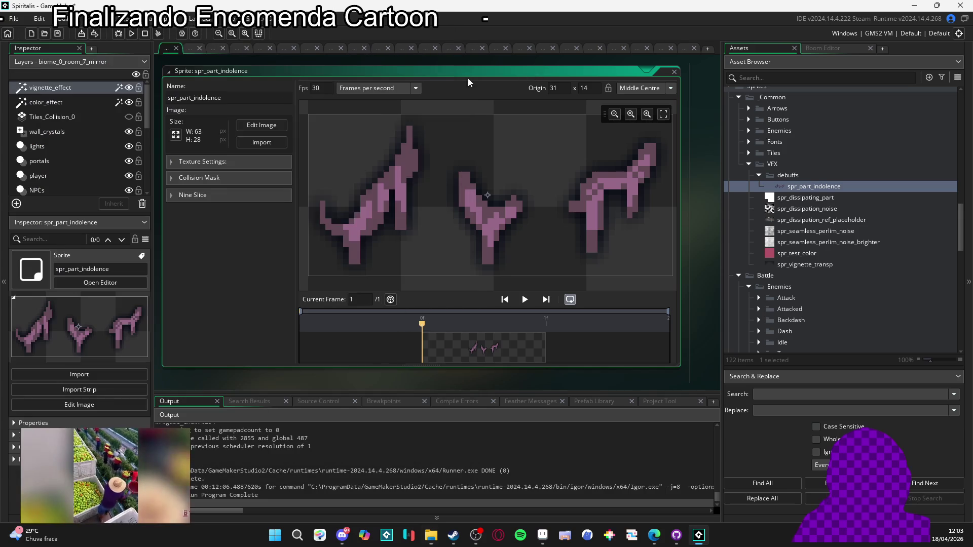
left_click(182, 19)
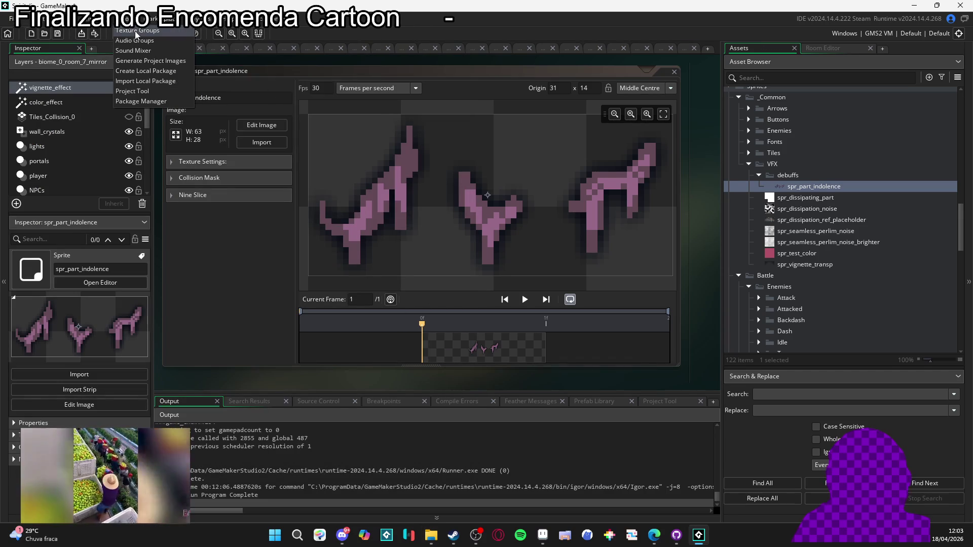
left_click(357, 69)
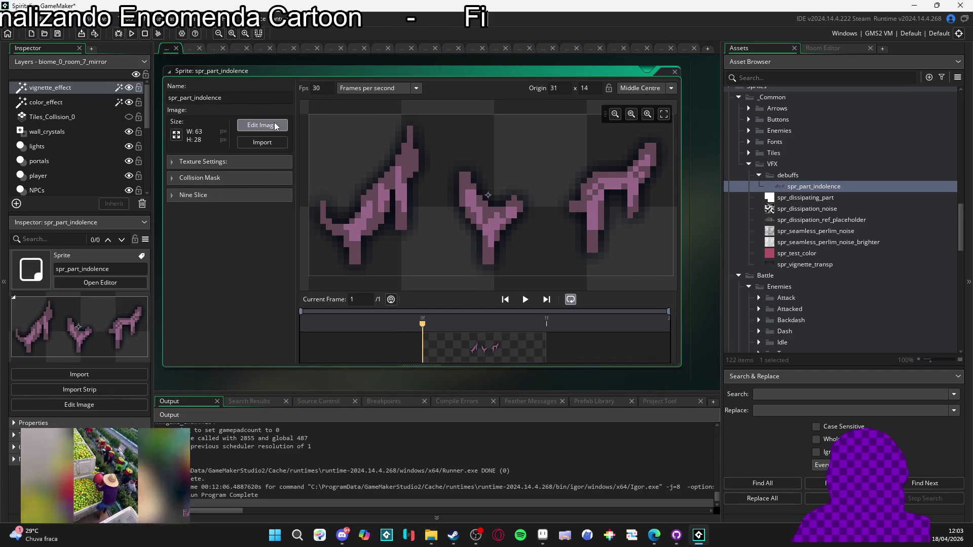
Use Image > Convert to Frames with frame width 21 and height 28.
left_click(260, 124)
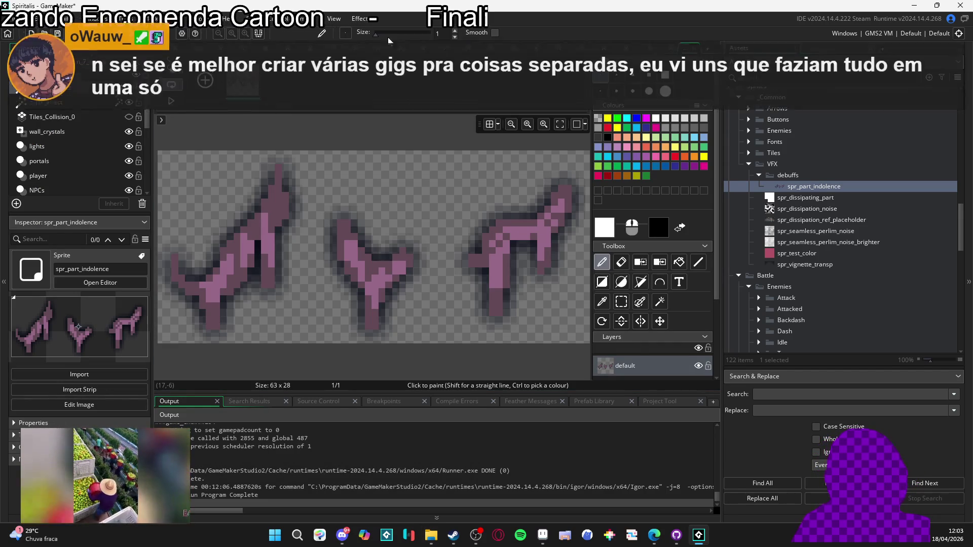
left_click(309, 22)
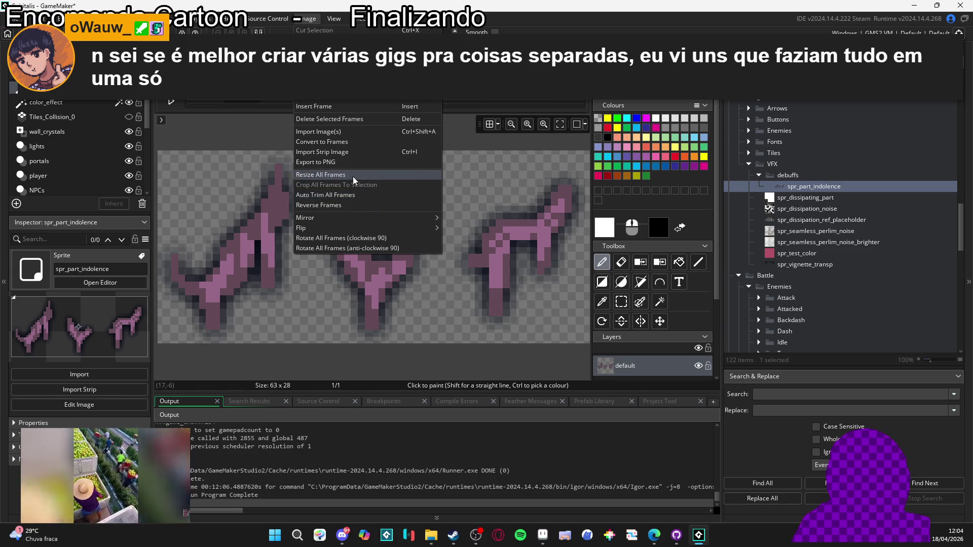
left_click(342, 142)
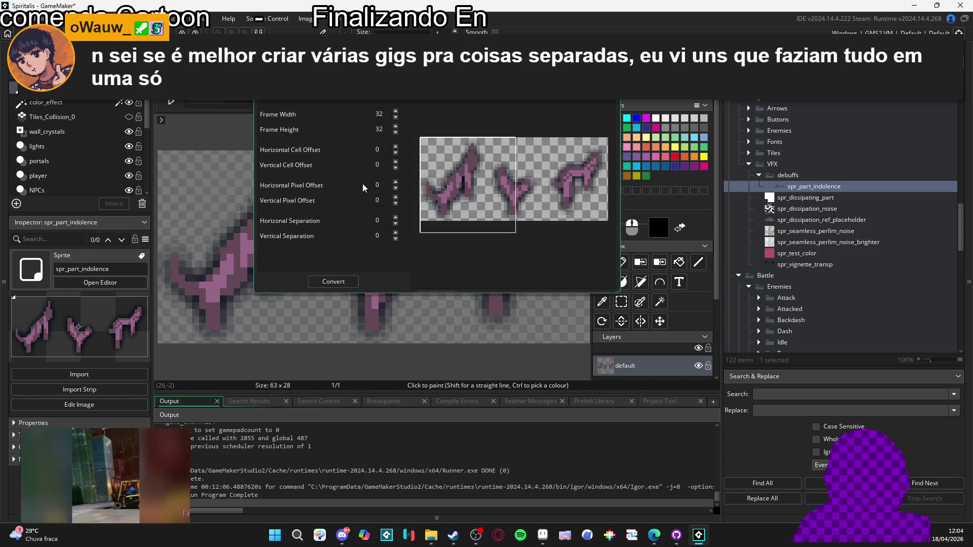
double_click(379, 113)
type("21")
key("Tab")
type("288")
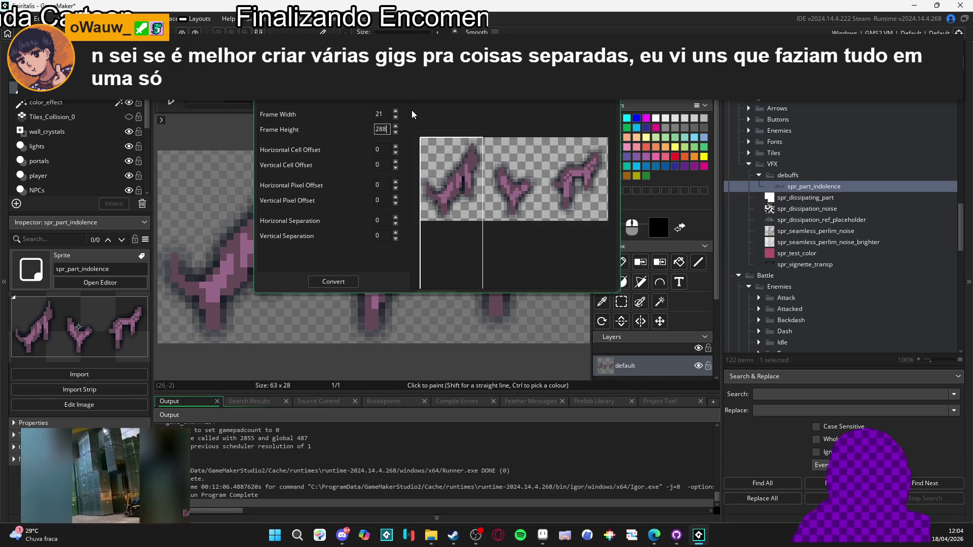
key("BackSpace")
key("Tab")
left_click(333, 282)
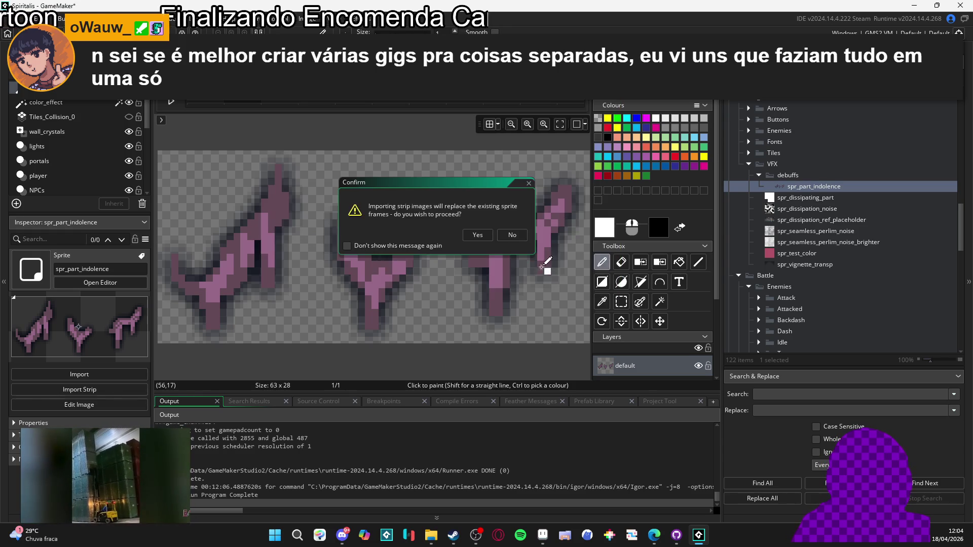
Confirm replacing the existing frames and reopen the spr_part_indolence sprite editor.
left_click(479, 235)
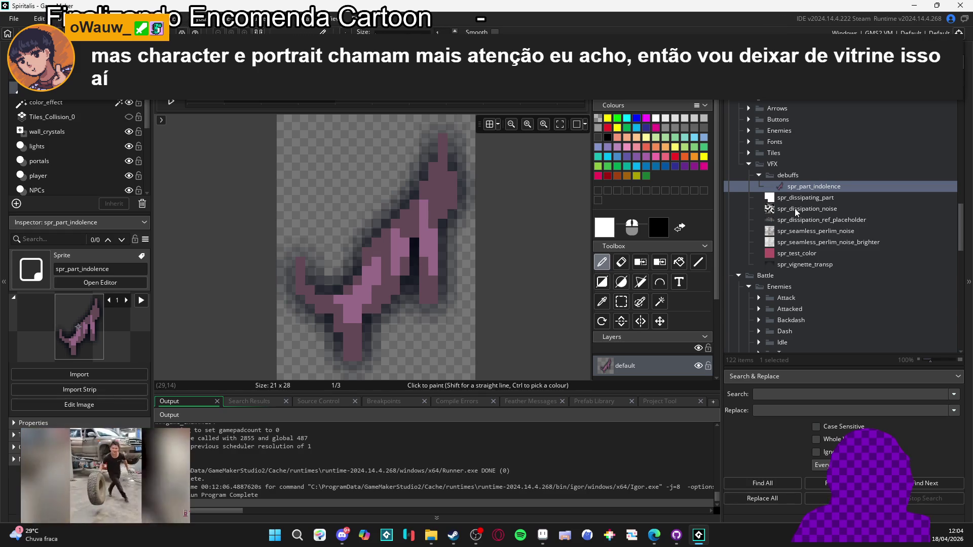
double_click(798, 187)
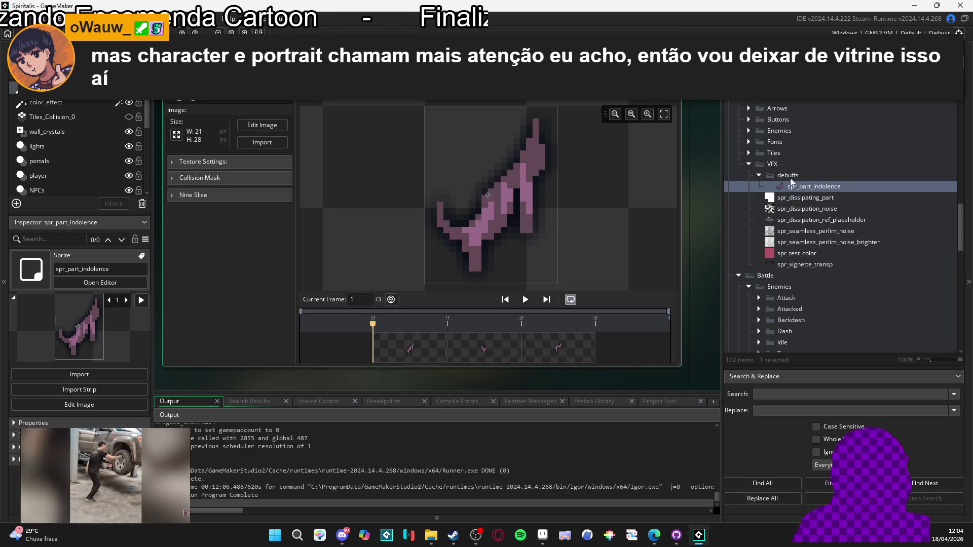
left_click(784, 187)
right_click(784, 187)
left_click(774, 186)
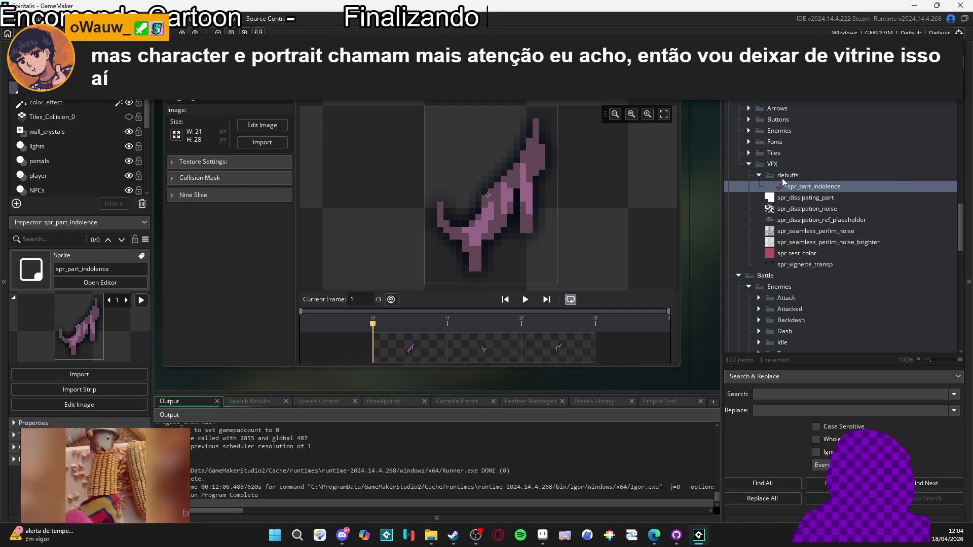
double_click(800, 188)
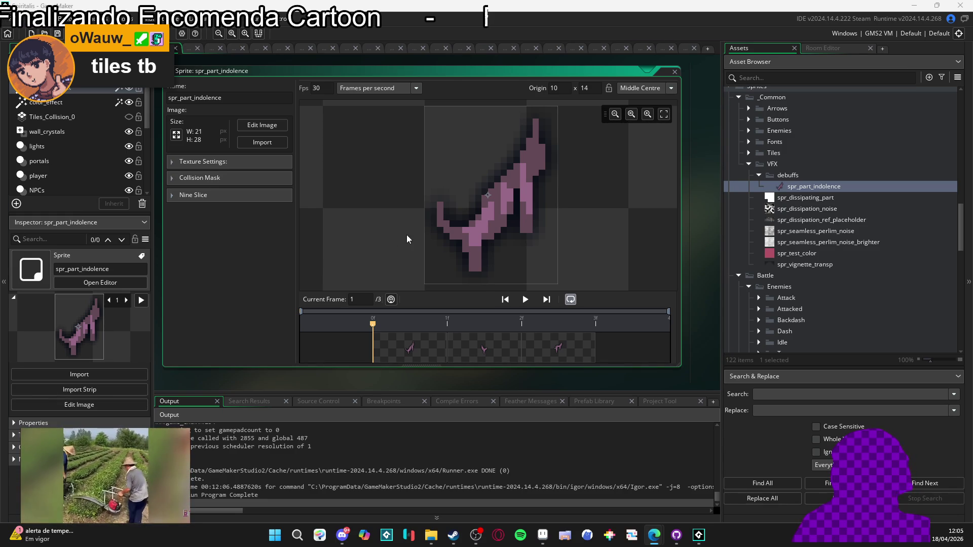
Step through the sprite's three 21×28 frames to the third one.
scroll(512, 250, "up", 2)
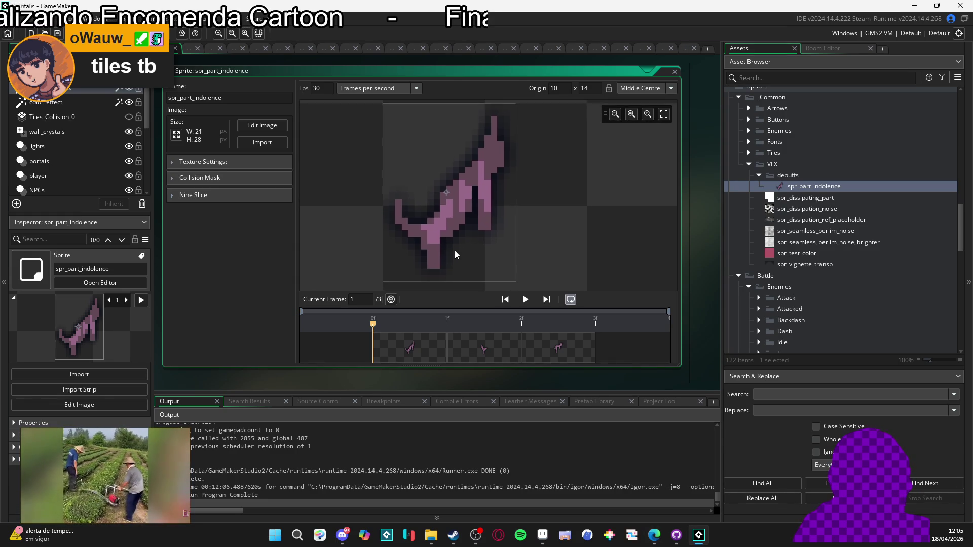
scroll(456, 245, "down", 2)
left_click(484, 348)
left_click(563, 349)
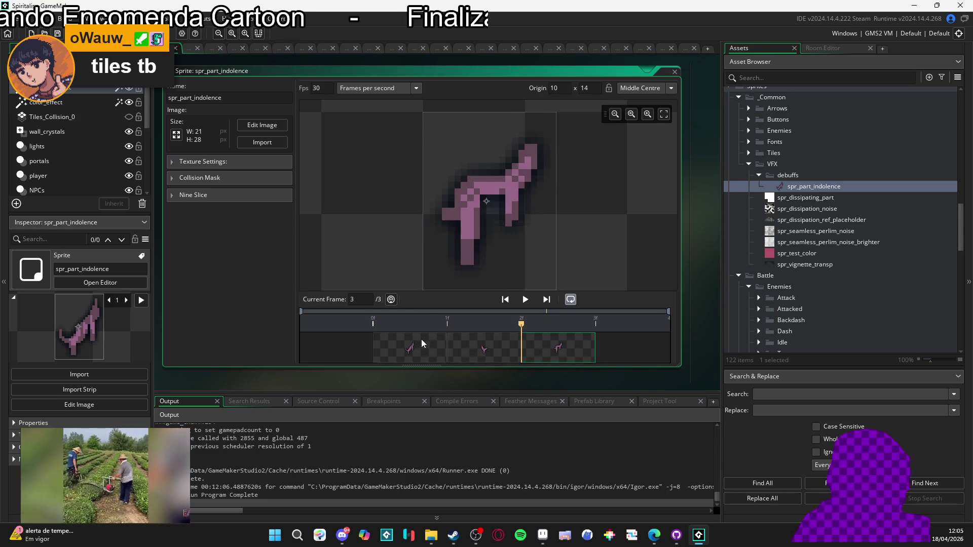
left_click(485, 349)
left_click(562, 345)
double_click(819, 187)
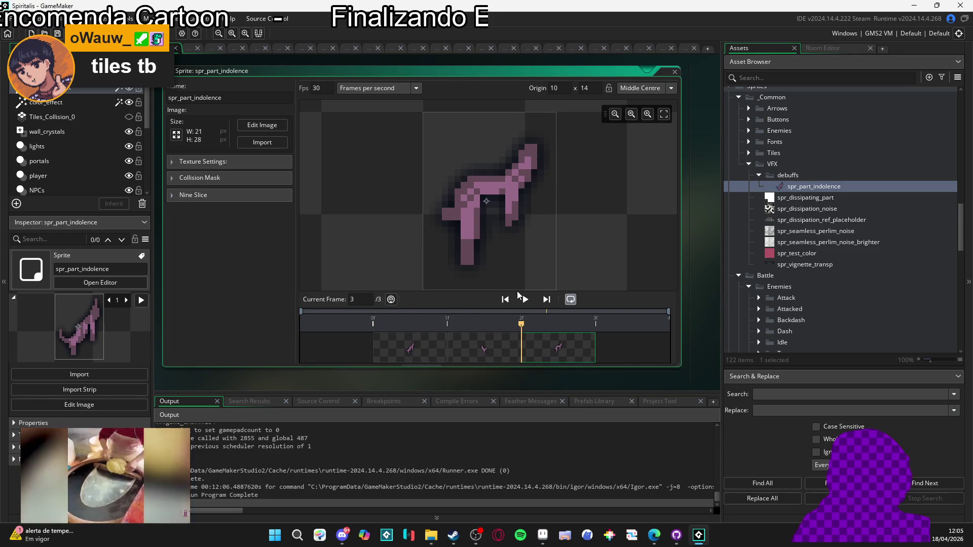
Set the sprite's playback speed to 0 fps and close its image and sprite editors.
double_click(324, 91)
type("0")
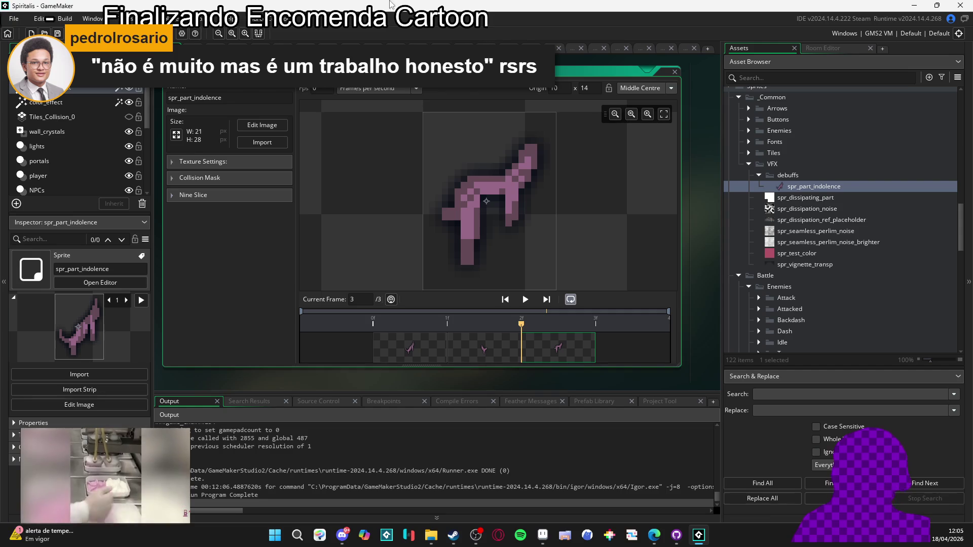
left_click(690, 47)
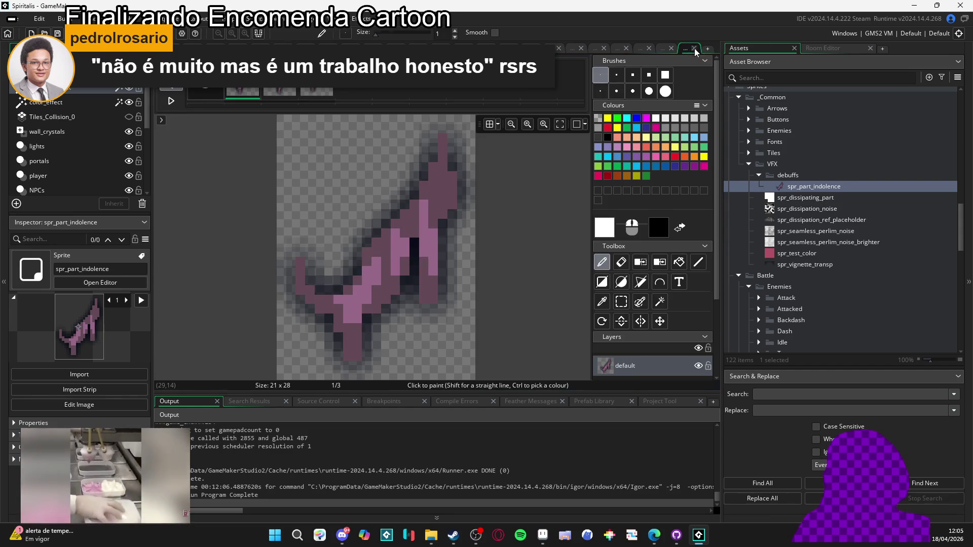
left_click(694, 48)
left_click(692, 48)
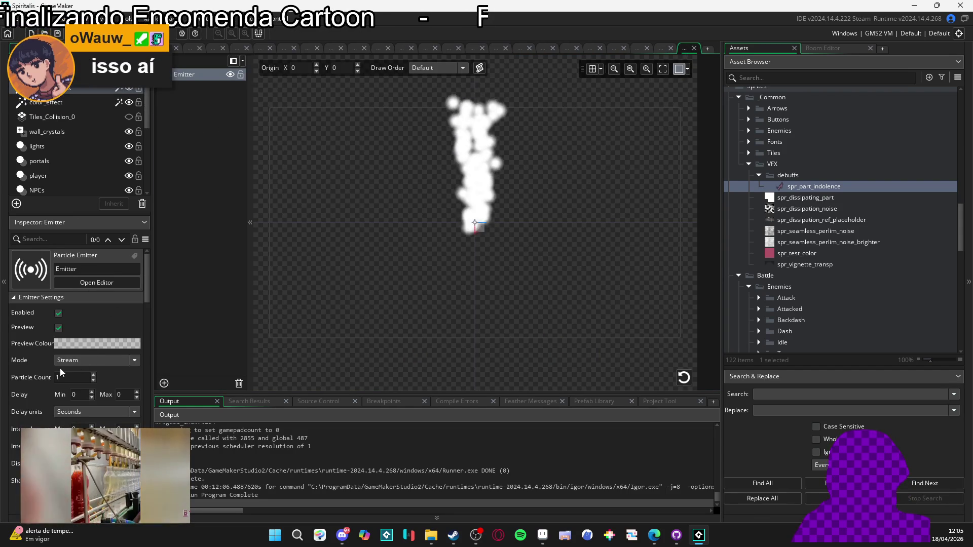
Assign spr_part_indolence as the emitter's particle texture so pink particles stream.
scroll(59, 369, "down", 4)
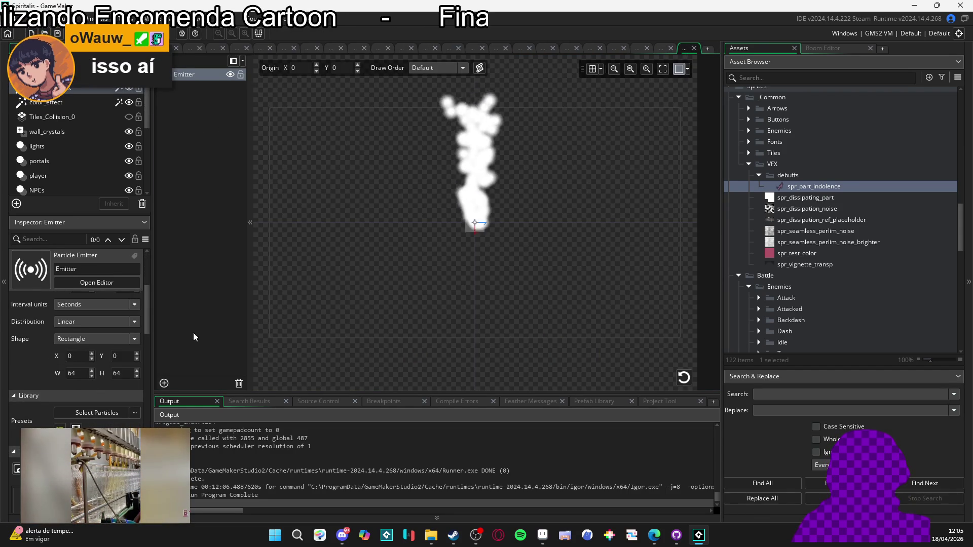
scroll(45, 376, "down", 2)
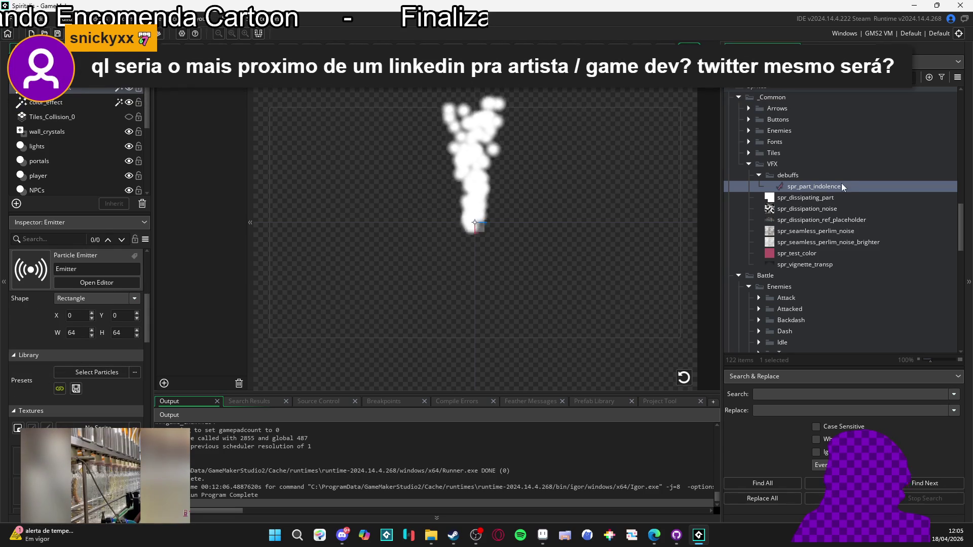
left_click_drag(843, 188, 97, 427)
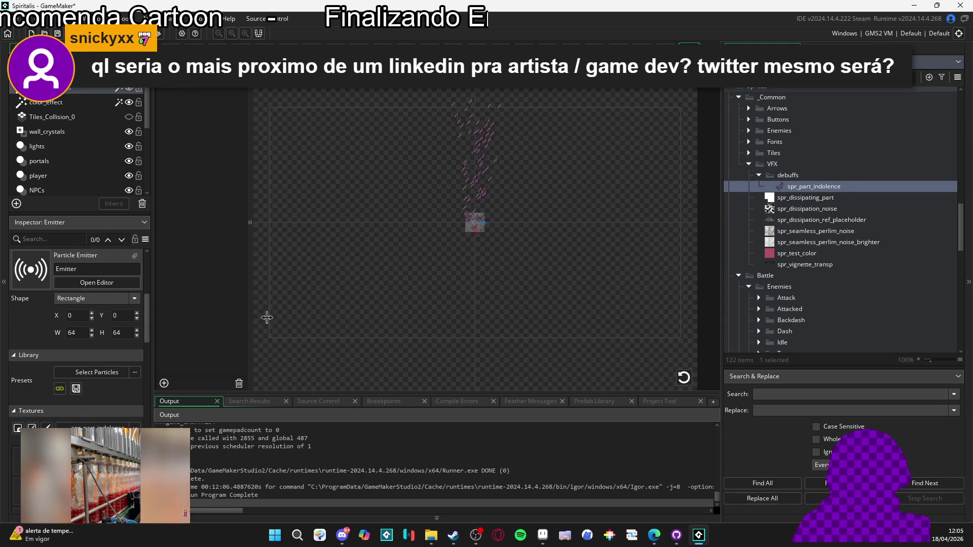
scroll(478, 232, "up", 5)
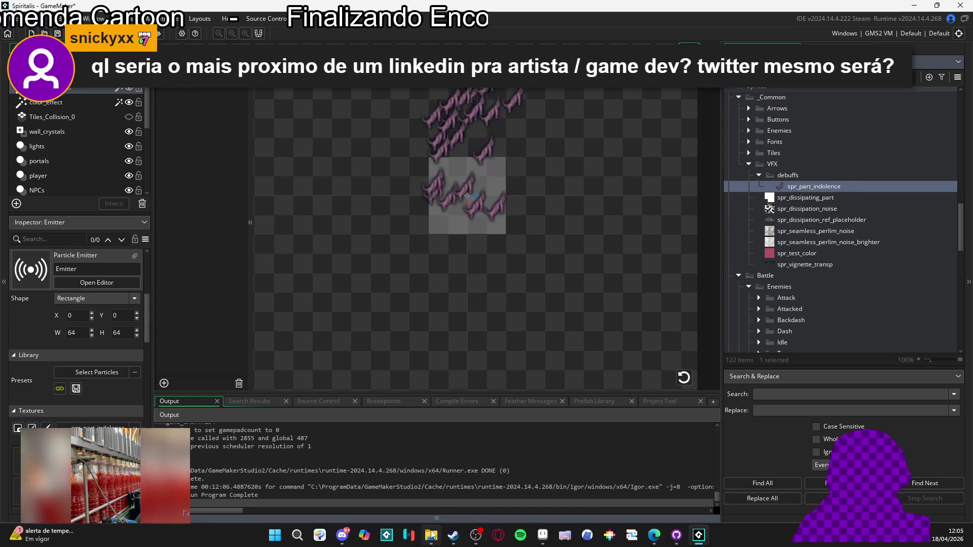
left_click(543, 536)
mouse_move(280, 304)
left_mouse_down()
mouse_move(667, 275)
mouse_move(609, 230)
left_mouse_up()
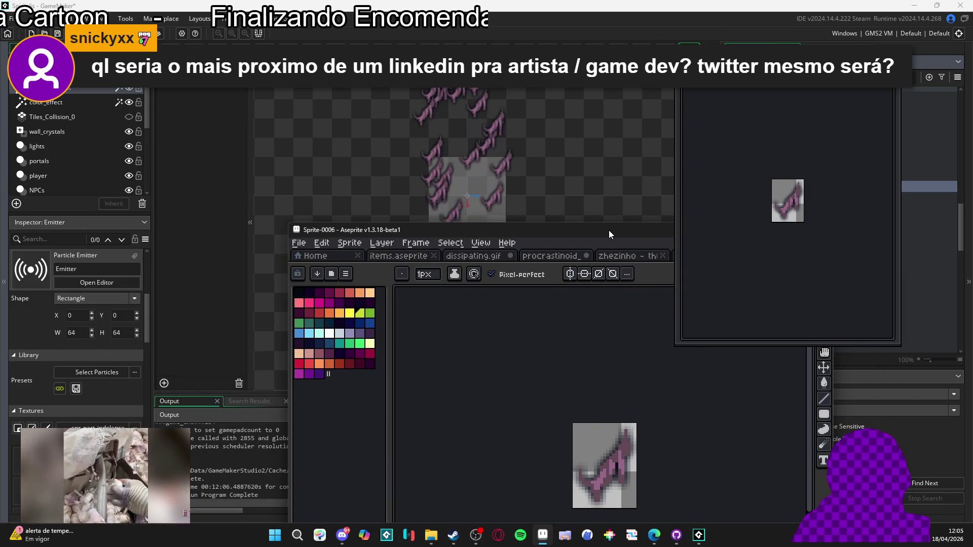
key("alt+Tab")
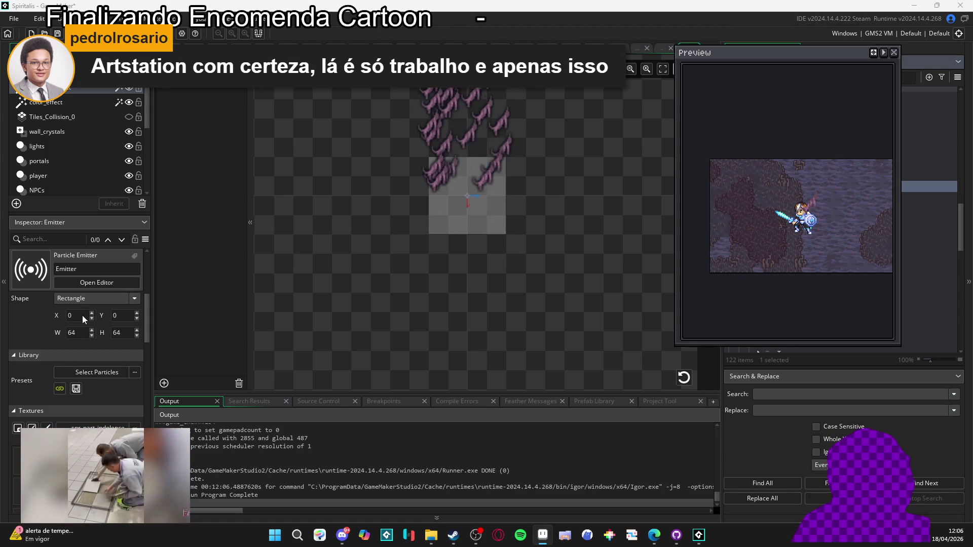
left_click(78, 333)
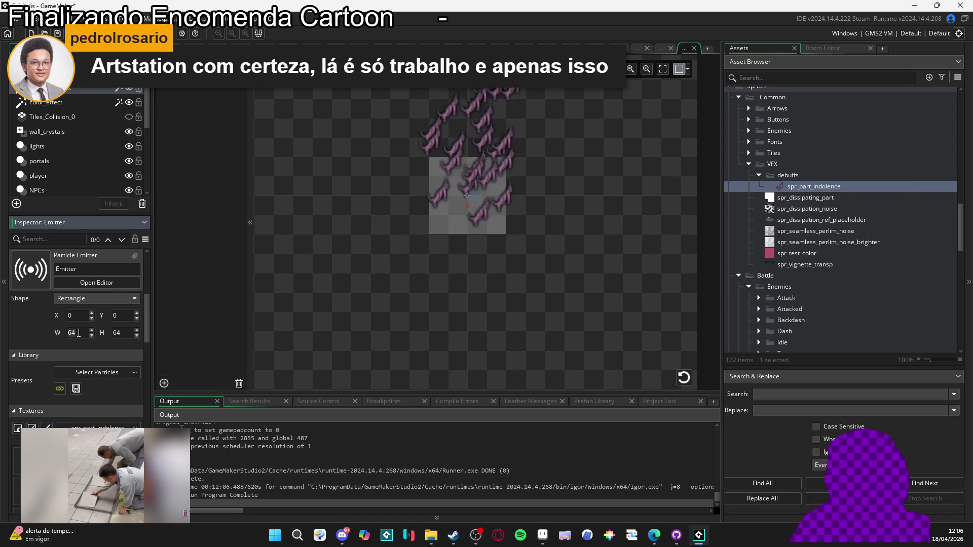
Resize the emitter region to 20×20.
key("BackSpace")
key("BackSpace")
type("20")
key("Tab")
type("20")
Enter -10 as the emitter's particle count.
scroll(20, 370, "down", 4)
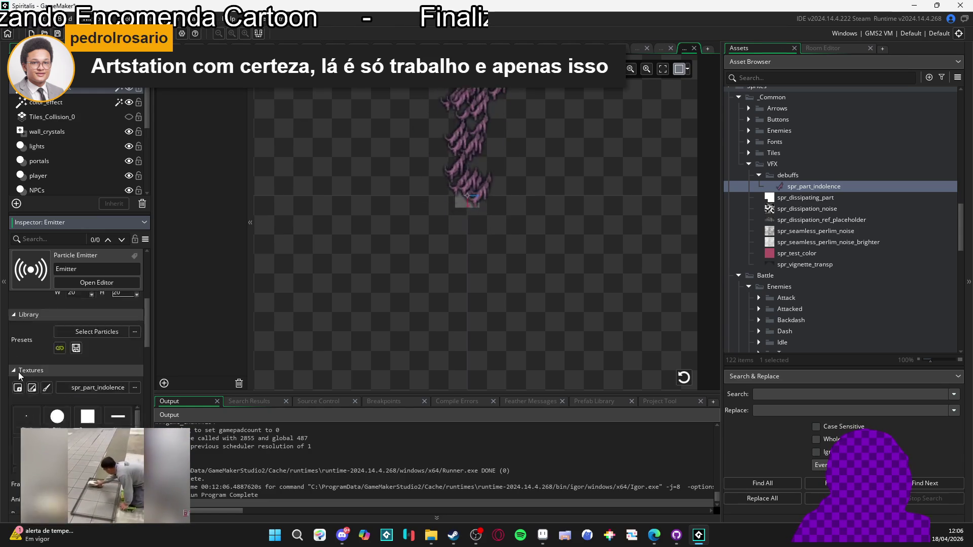
scroll(26, 370, "up", 5)
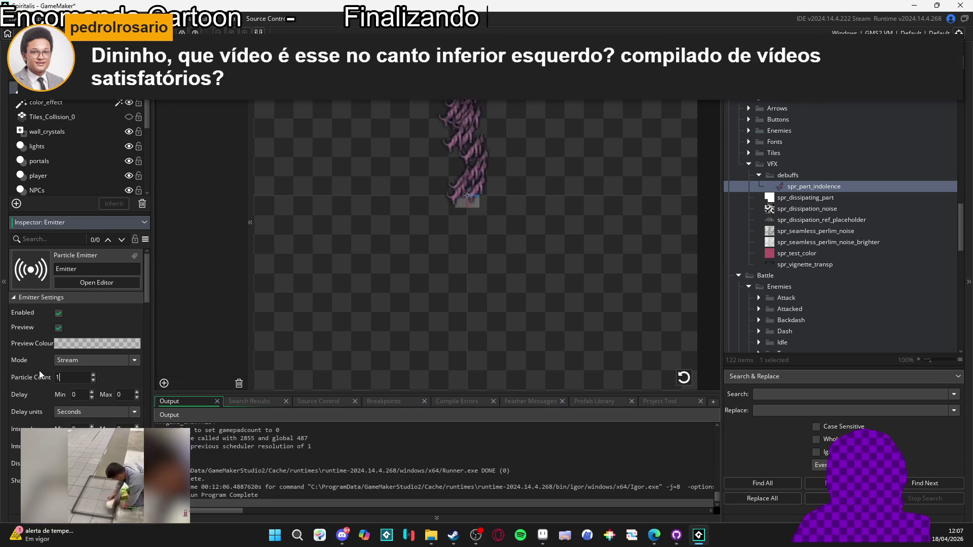
type("-10")
scroll(29, 369, "down", 10)
left_click(68, 370)
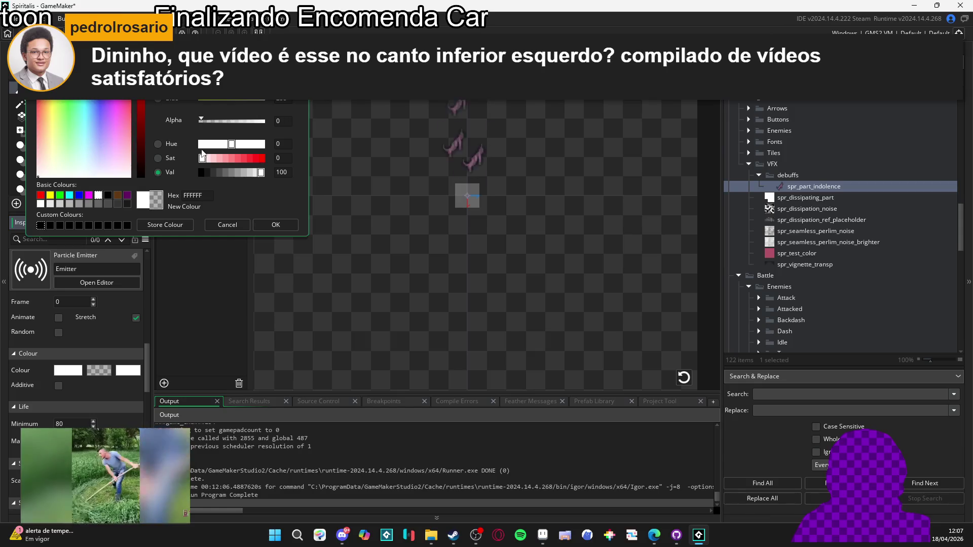
Set the middle colour's alpha to 115 and lower the end colour's alpha to about 56.
left_click(230, 122)
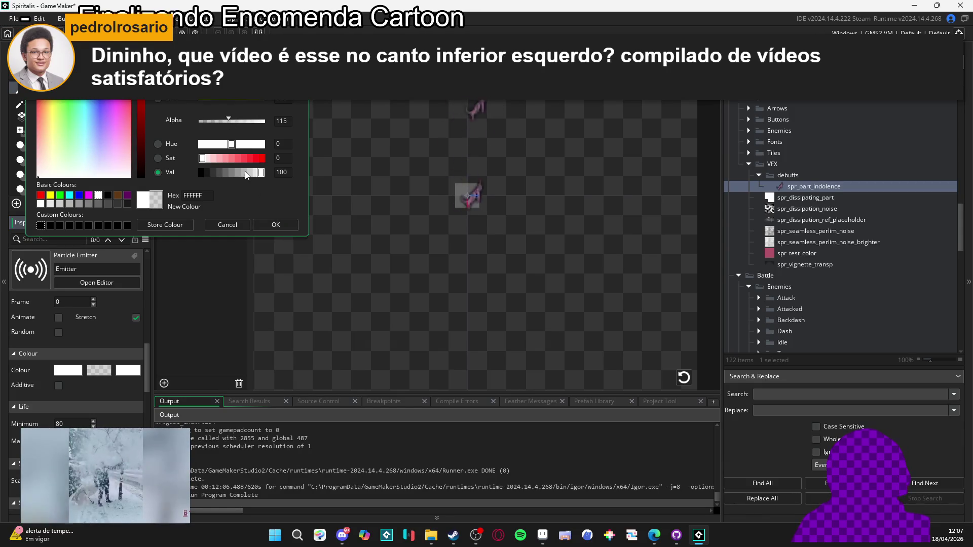
left_click(276, 225)
left_click(138, 371)
left_click_drag(237, 124, 220, 124)
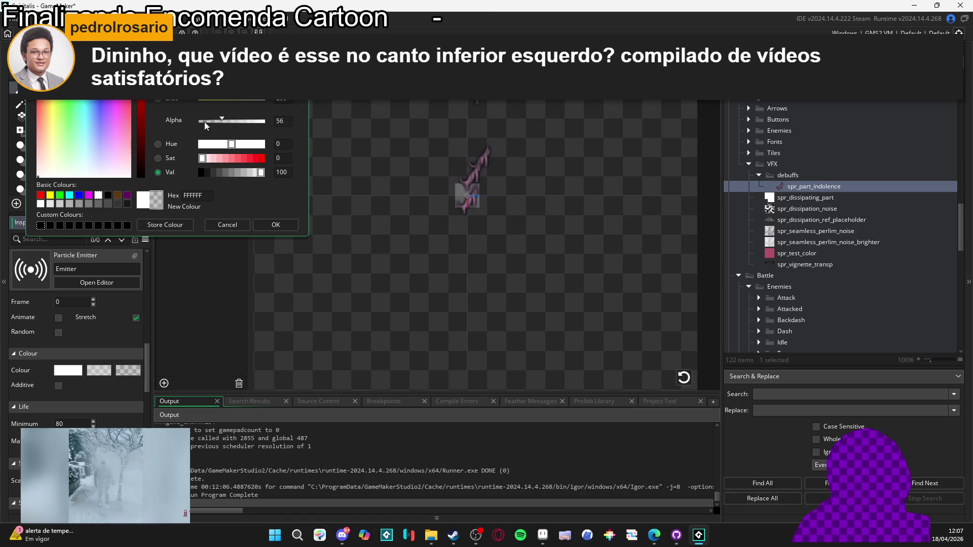
left_click(278, 225)
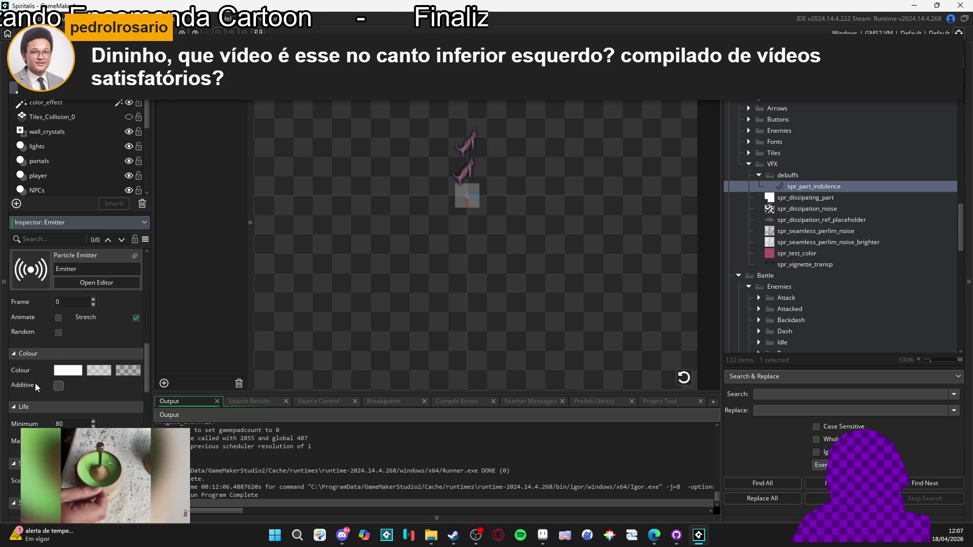
scroll(38, 388, "down", 2)
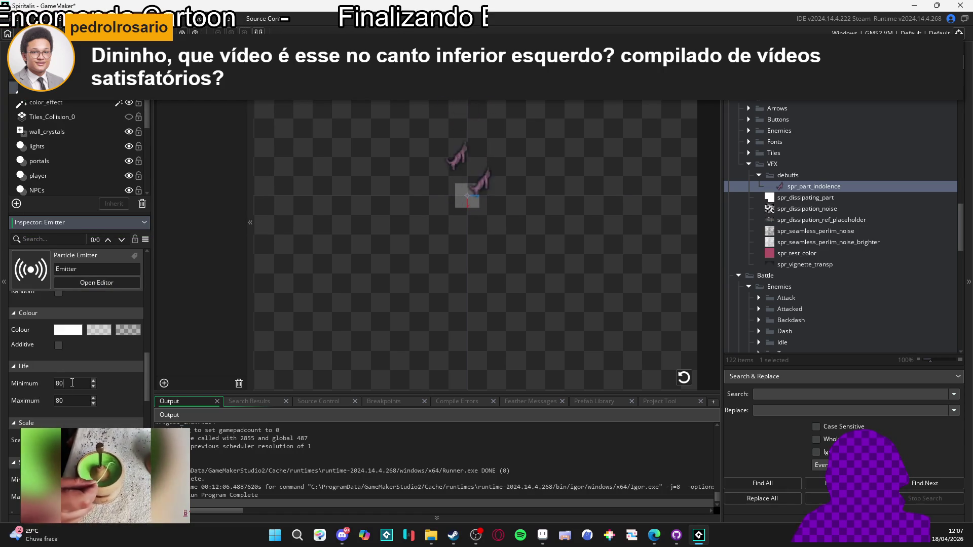
Set the particles' maximum life to 150.
key("Tab")
type("150")
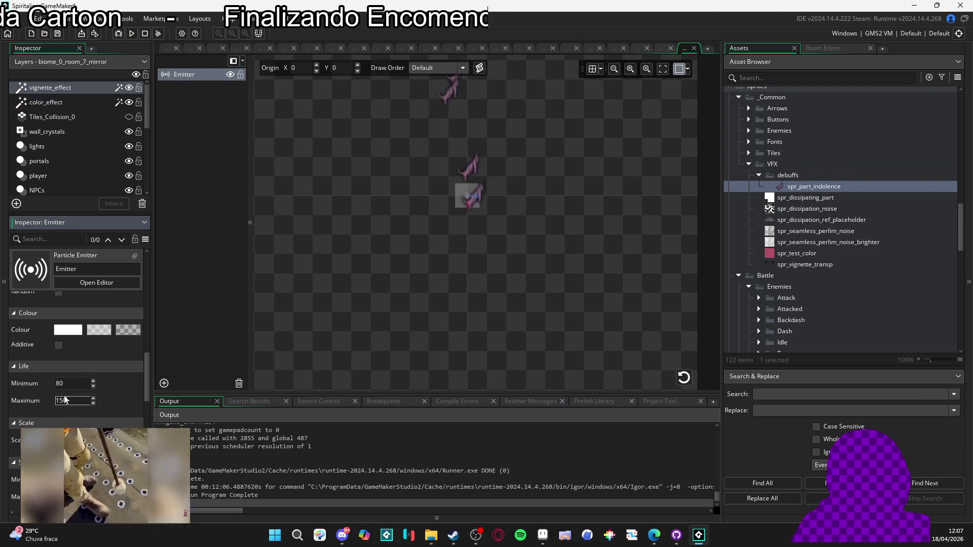
scroll(31, 400, "down", 1)
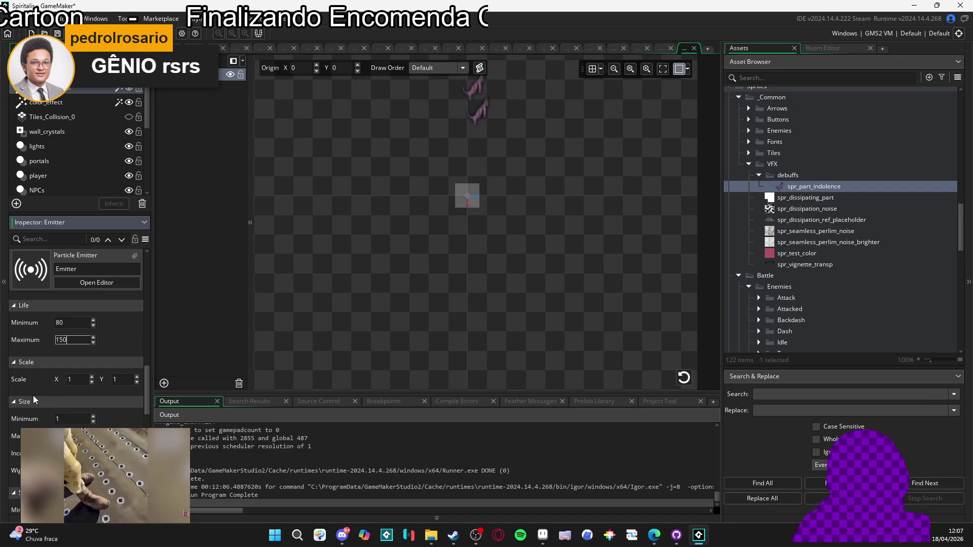
scroll(49, 394, "down", 2)
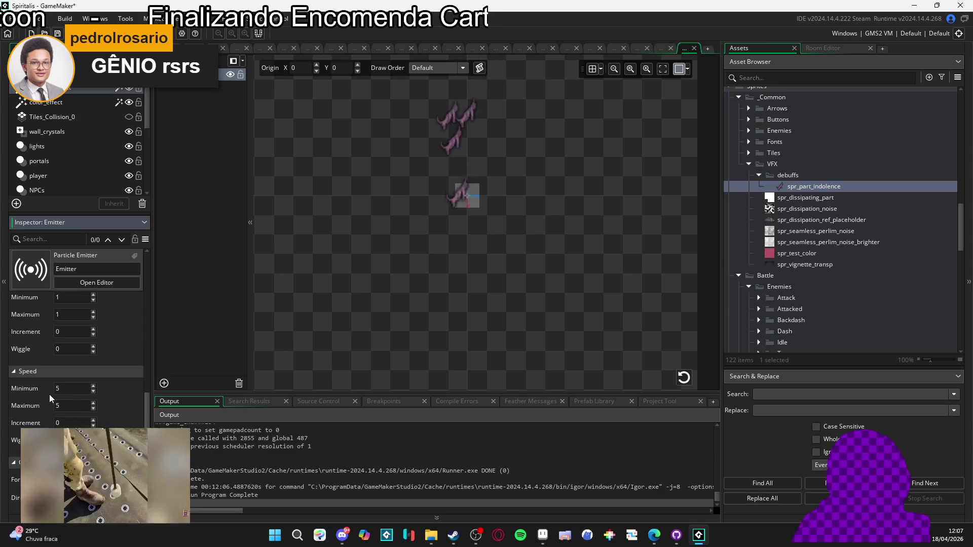
scroll(50, 394, "down", 1)
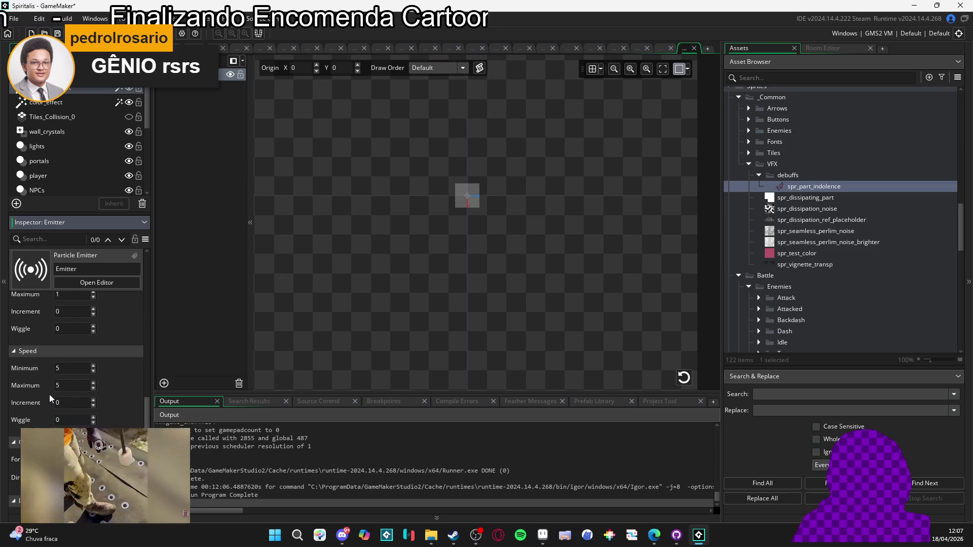
scroll(50, 394, "up", 1)
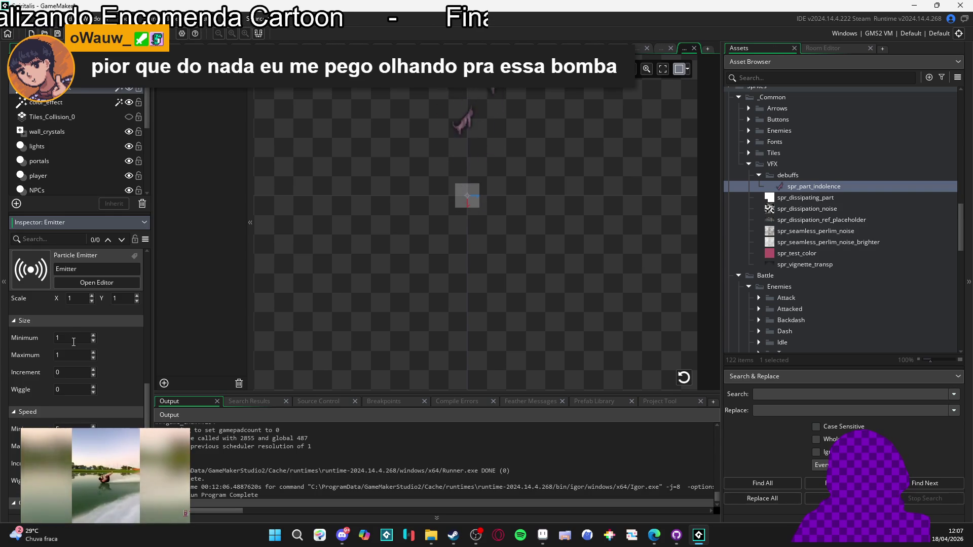
scroll(38, 385, "down", 2)
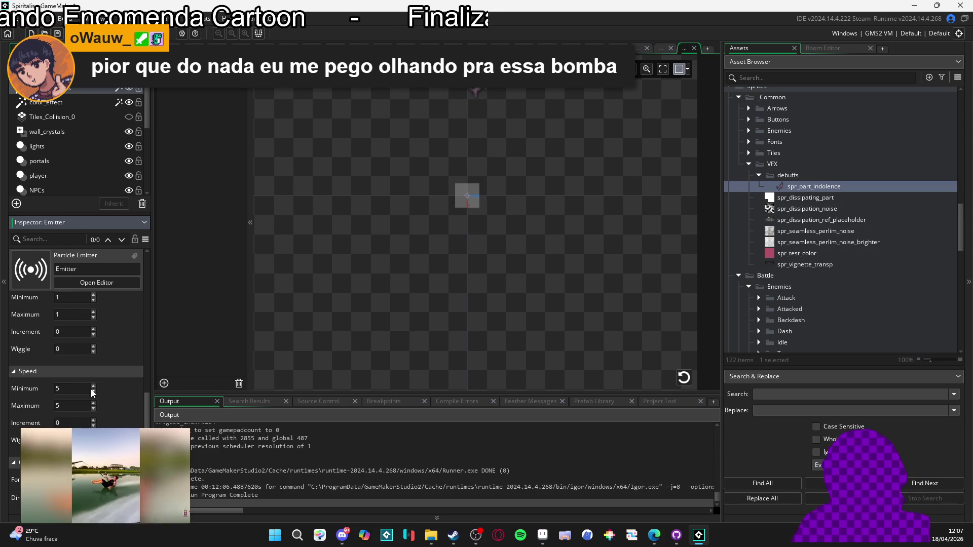
Set the particle speed minimum and maximum both to 0.
left_click(70, 388)
key("BackSpace")
type("0")
key("Tab")
type("0")
scroll(74, 388, "down", 2)
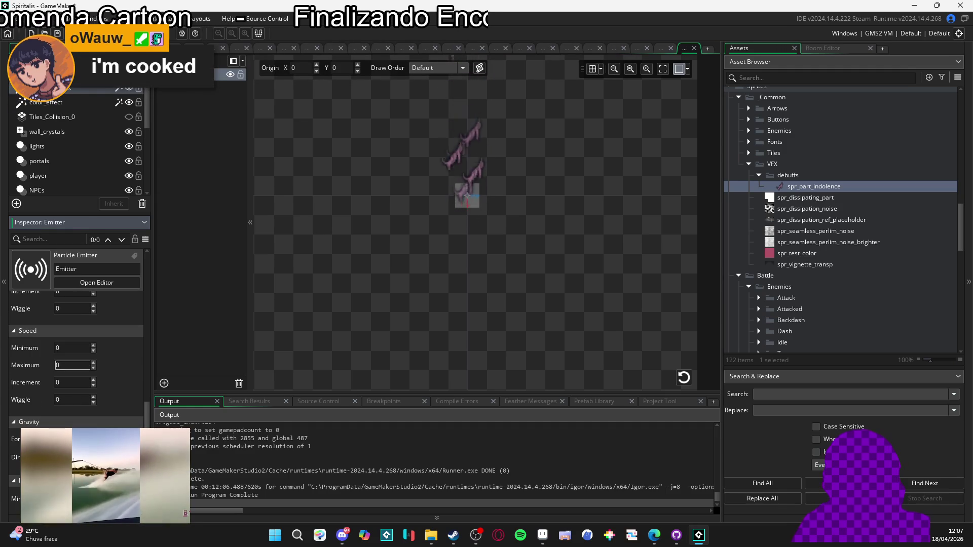
left_click(81, 377)
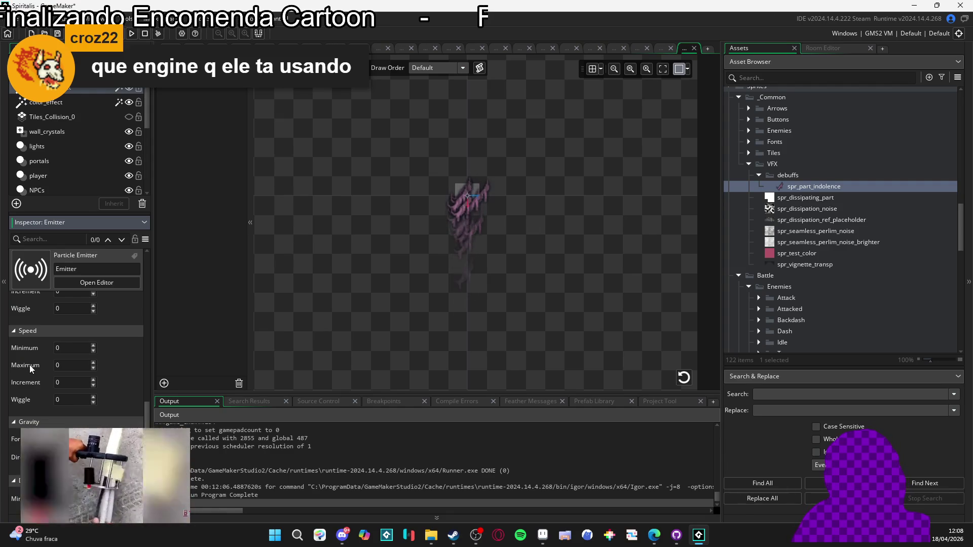
Change the emitter's Particle Count, trying -20 and -30 before settling on -60.
scroll(29, 366, "up", 10)
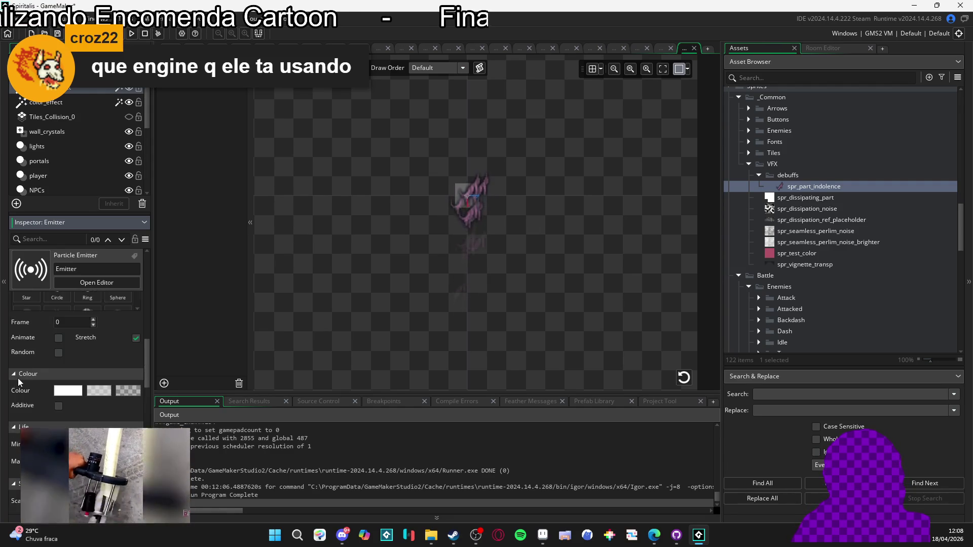
scroll(17, 378, "up", 5)
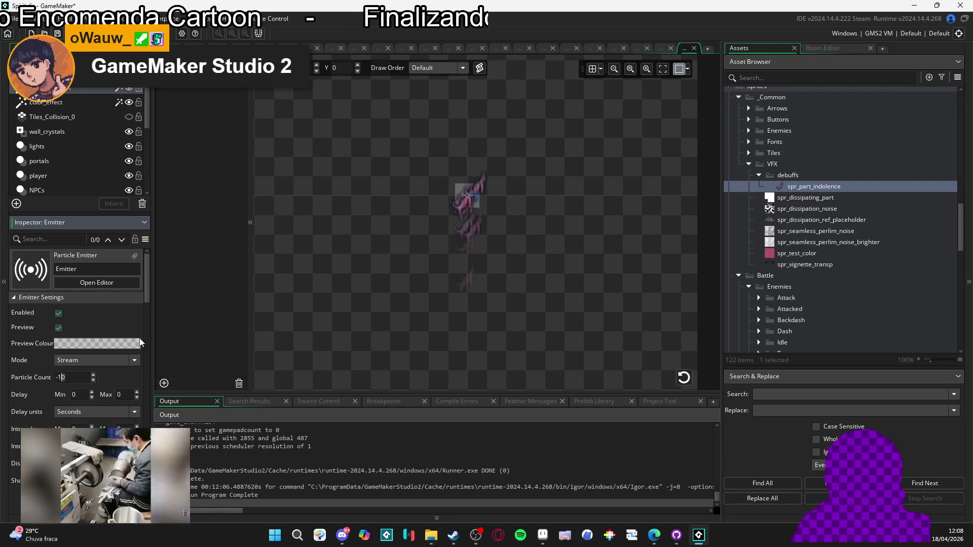
type("-20")
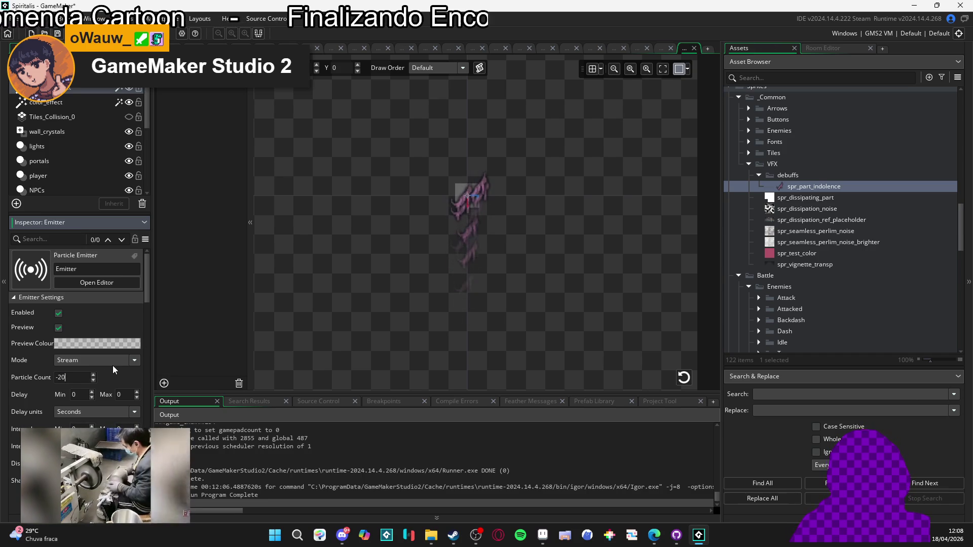
key("BackSpace")
key("BackSpace")
type("30")
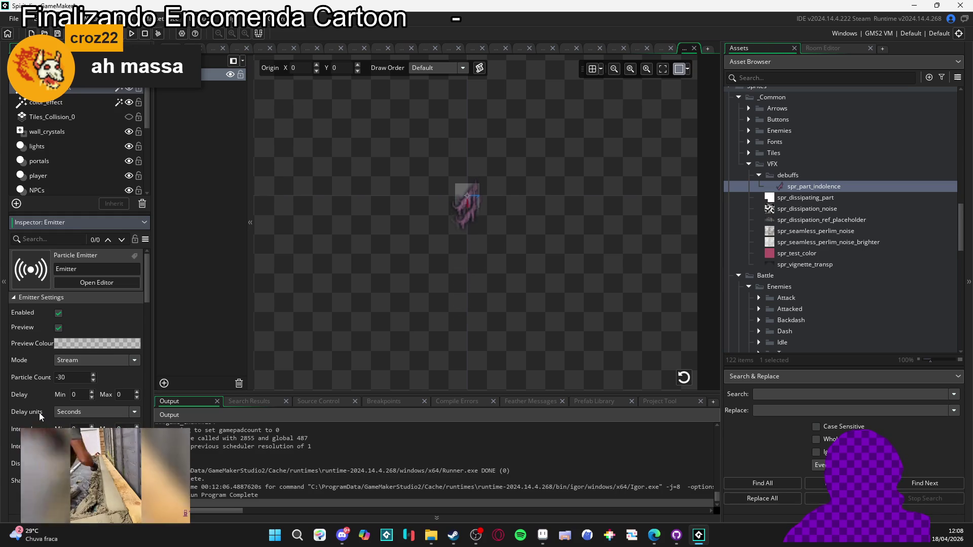
scroll(39, 414, "down", 3)
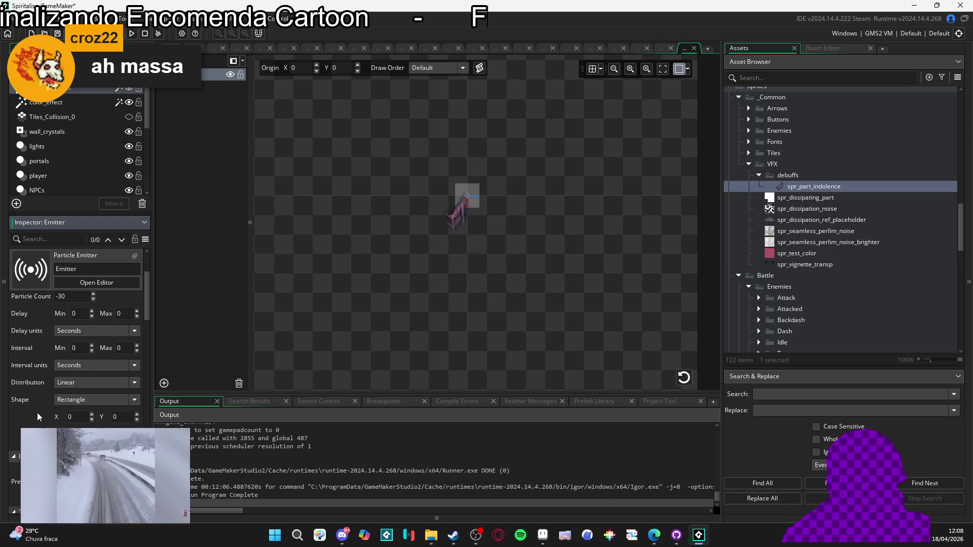
scroll(37, 413, "down", 2)
scroll(37, 413, "up", 2)
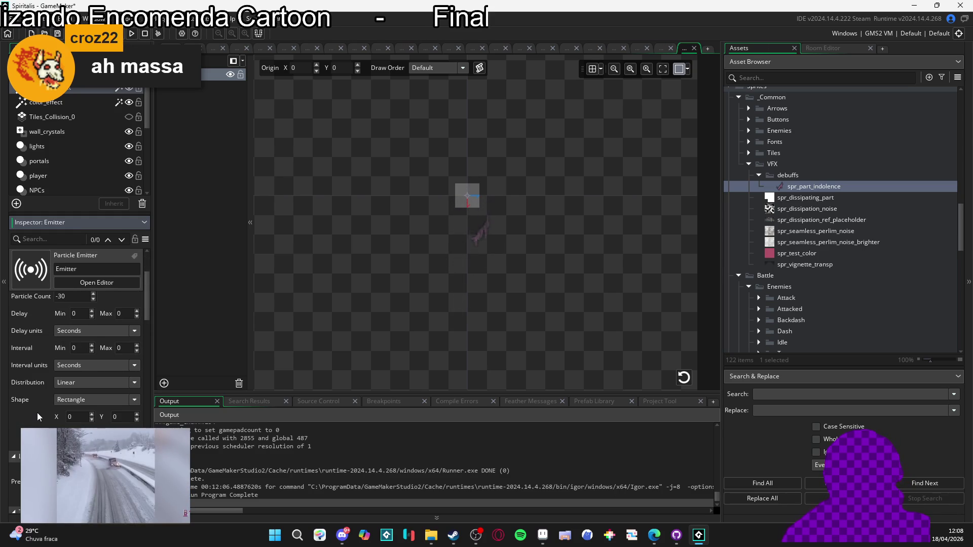
scroll(38, 417, "up", 3)
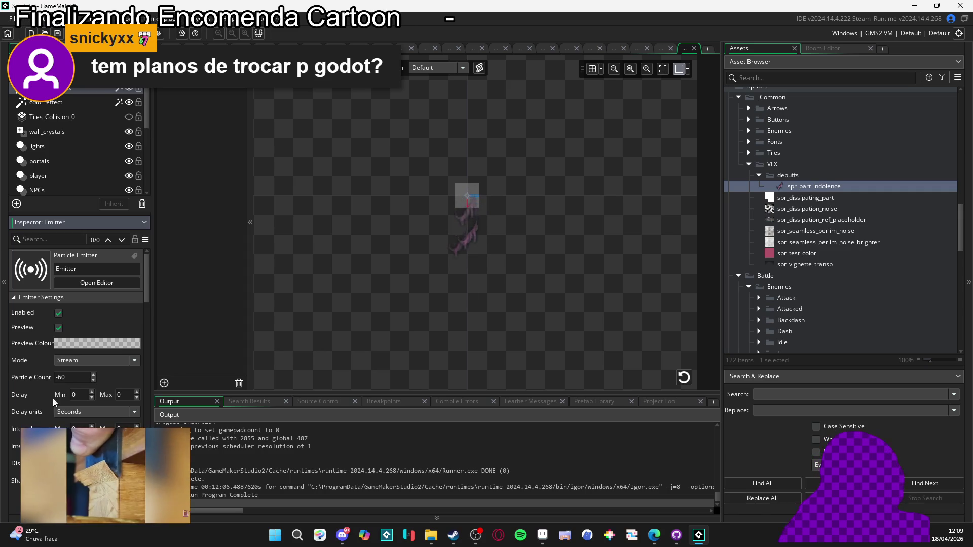
Tick Random under Frame/Animate so each particle starts on a random sprite frame.
scroll(50, 385, "down", 10)
scroll(76, 355, "down", 5)
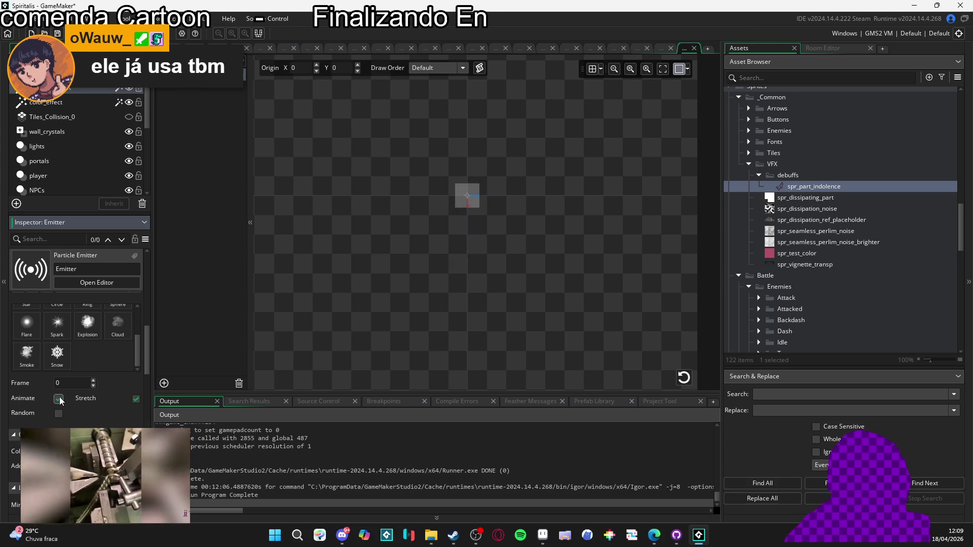
left_click(58, 414)
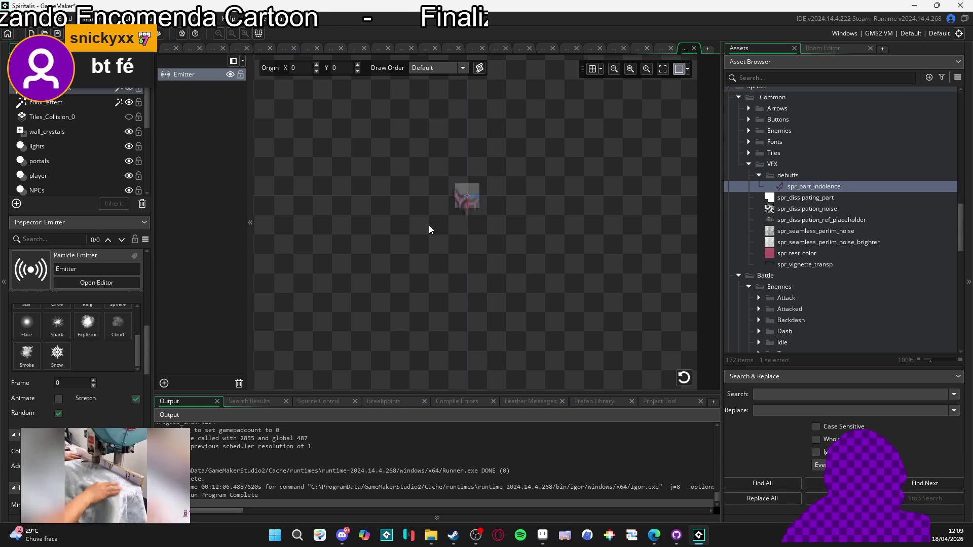
left_click_drag(148, 363, 146, 281)
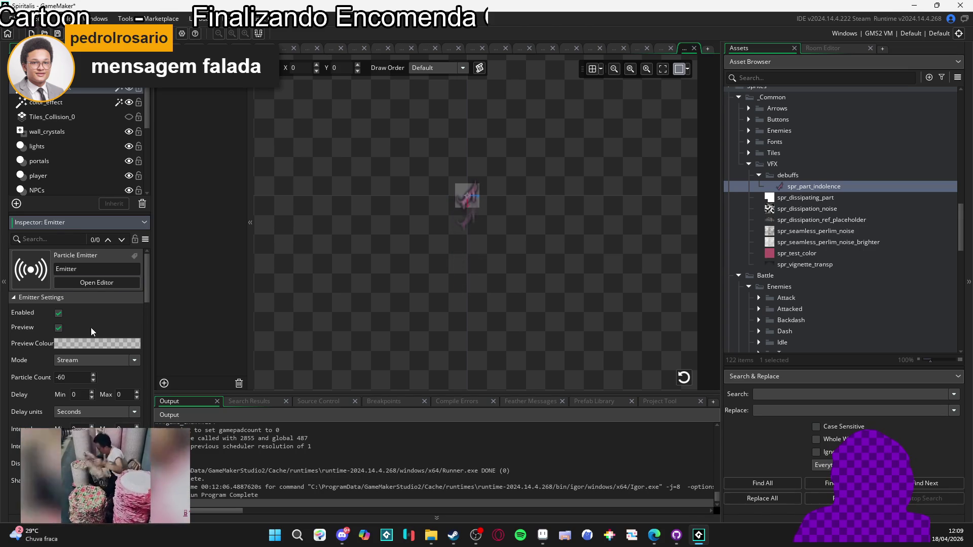
scroll(39, 351, "down", 6)
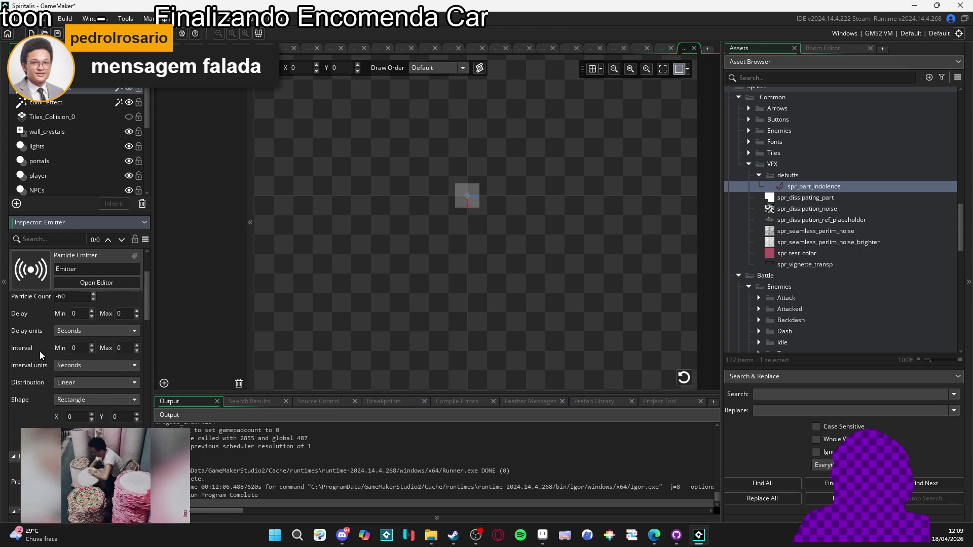
scroll(76, 416, "up", 2)
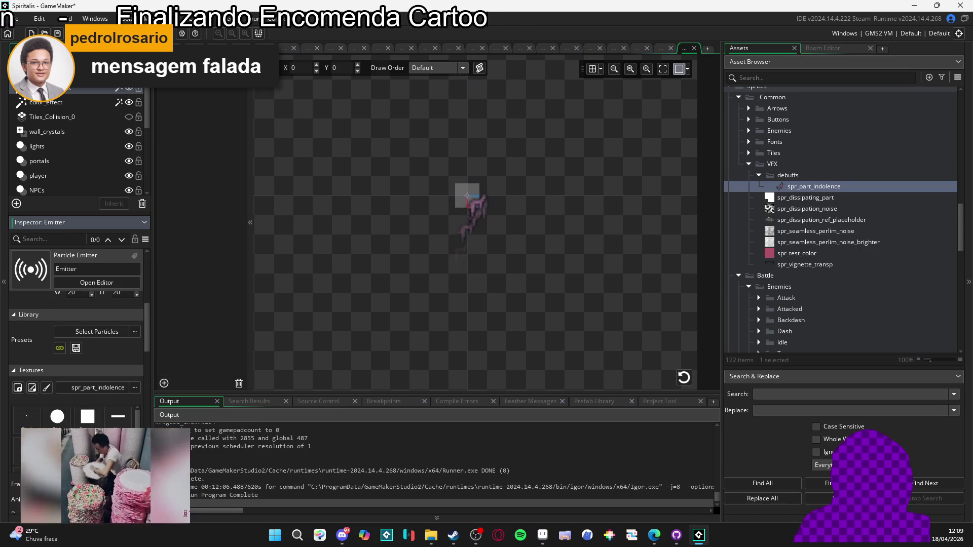
scroll(13, 394, "down", 5)
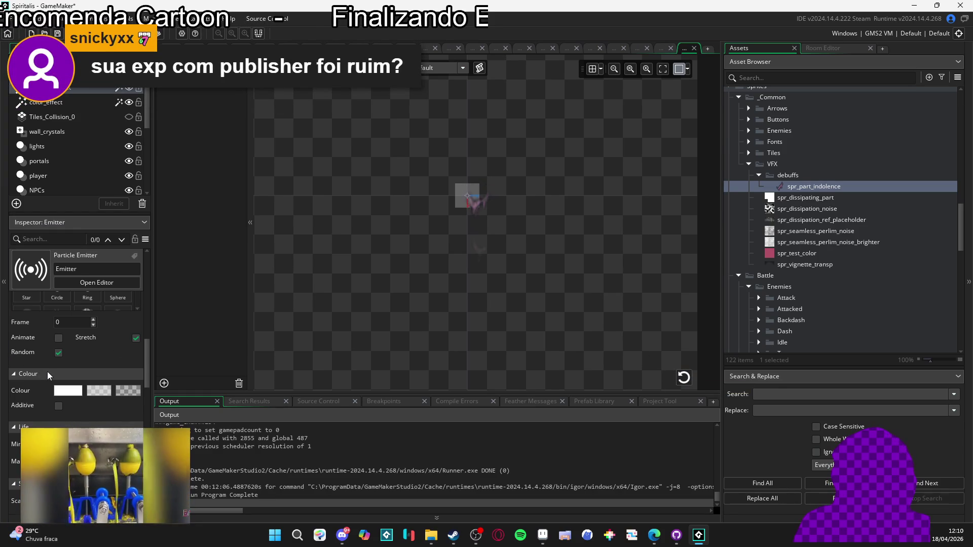
scroll(48, 373, "up", 8)
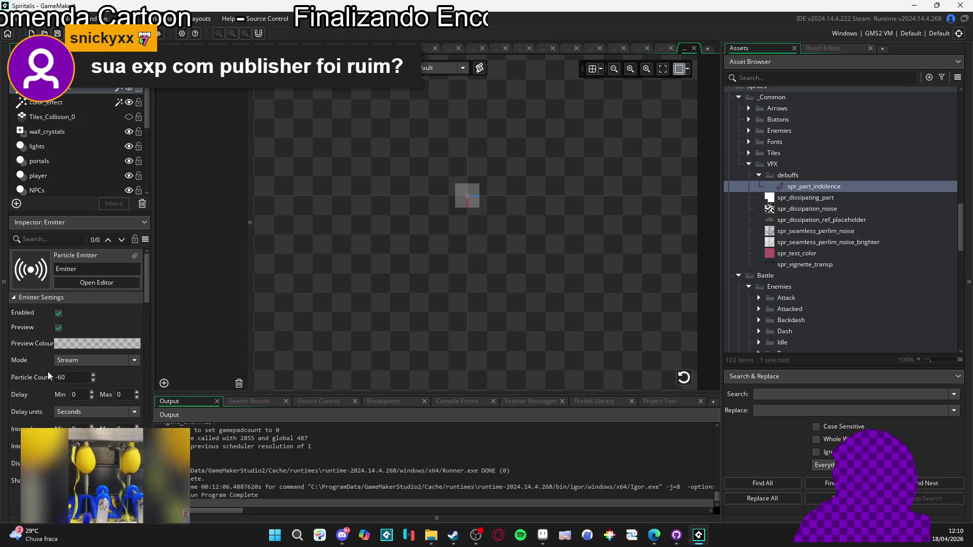
Replace the Particle Count value -60 with -40.
left_click(60, 378)
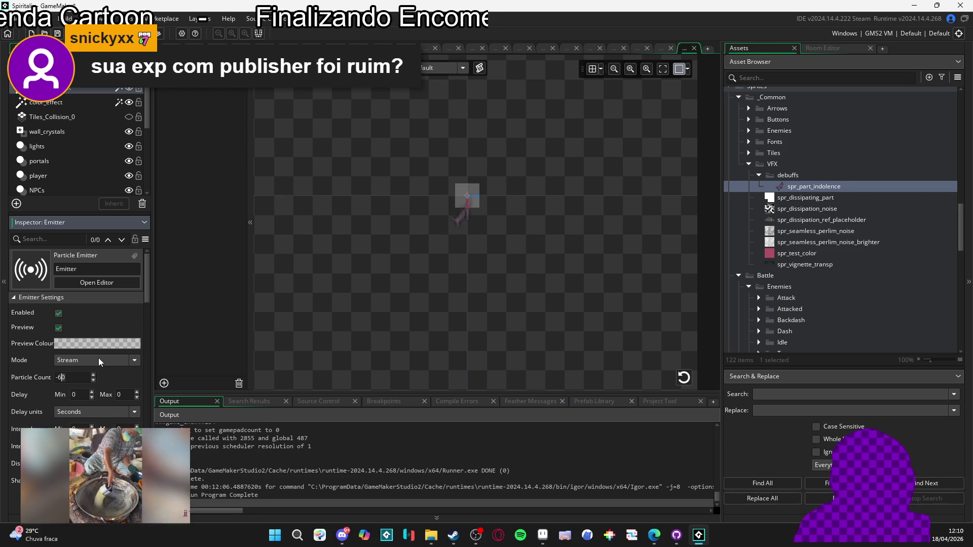
key("BackSpace")
key("BackSpace")
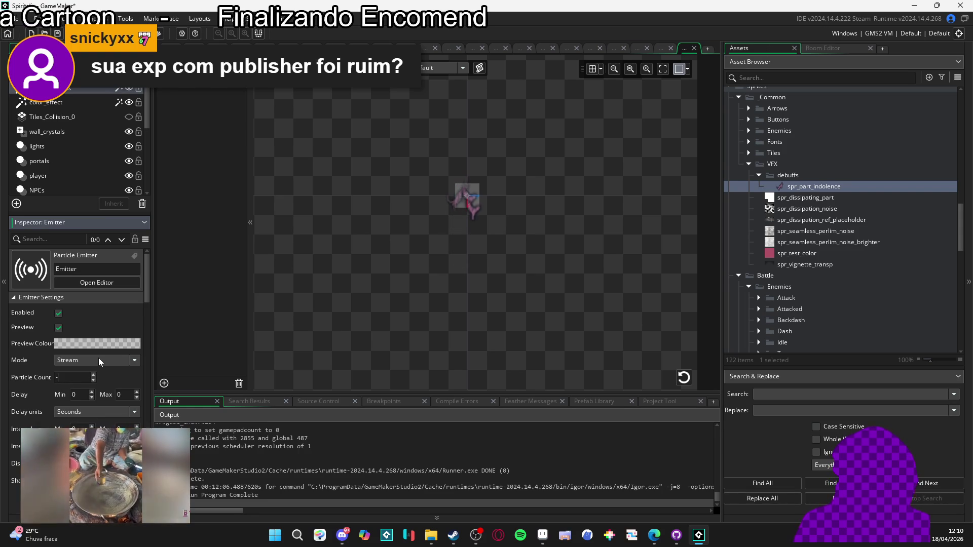
type("40")
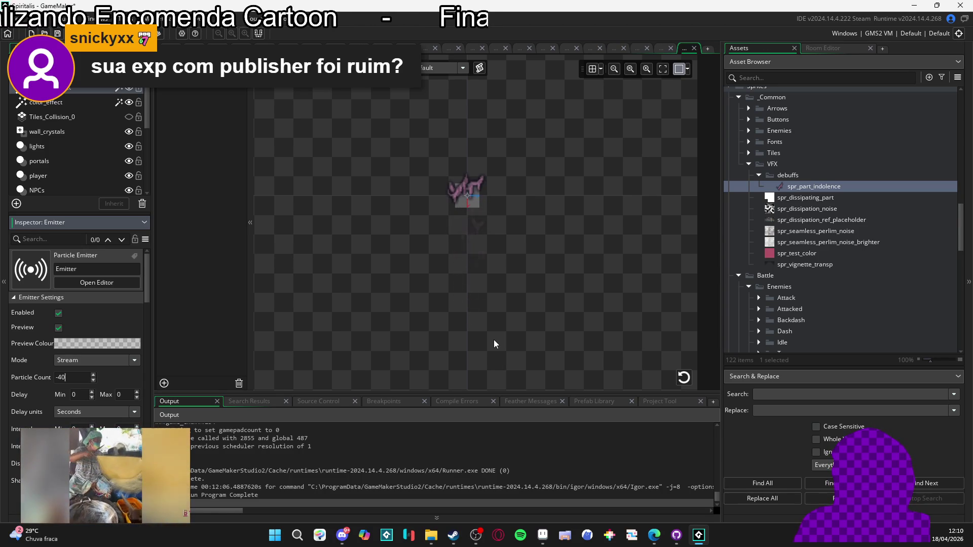
scroll(21, 353, "down", 3)
Lower the second particle colour's alpha to 64 and reconfirm the third colour.
scroll(19, 353, "down", 5)
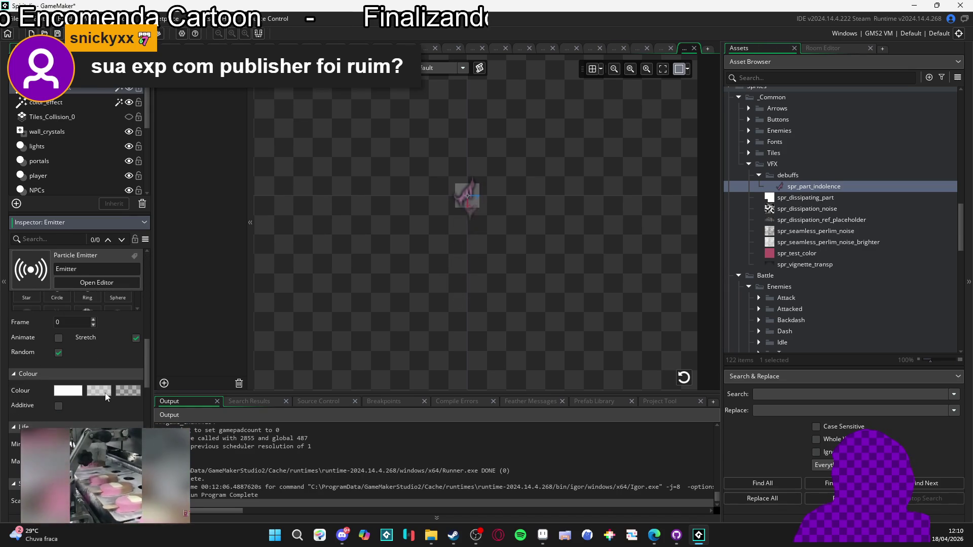
left_click(106, 395)
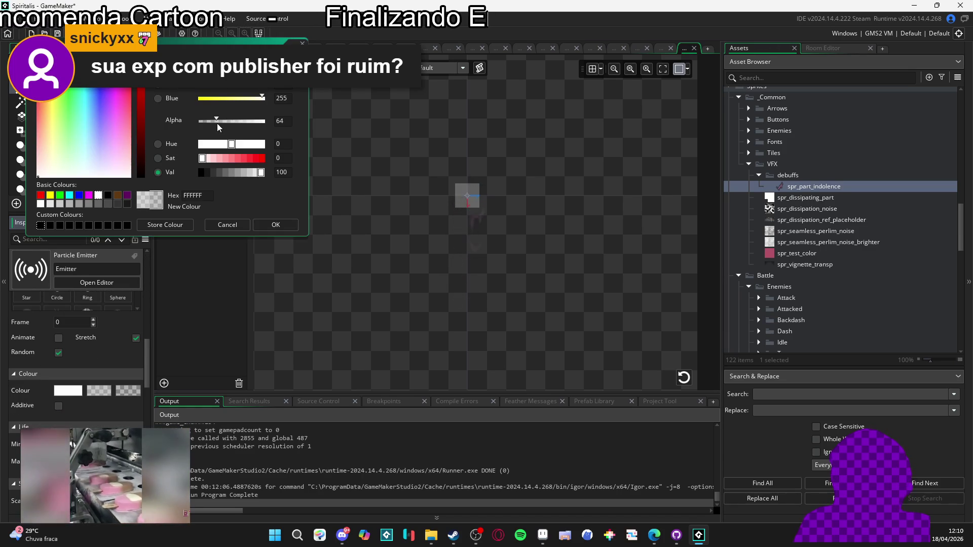
left_click(277, 226)
left_click(135, 389)
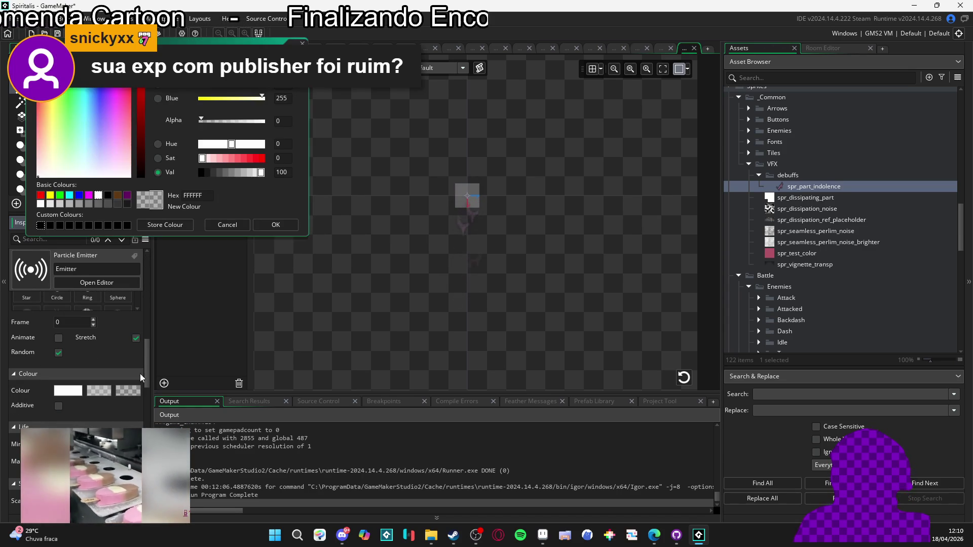
left_click(287, 222)
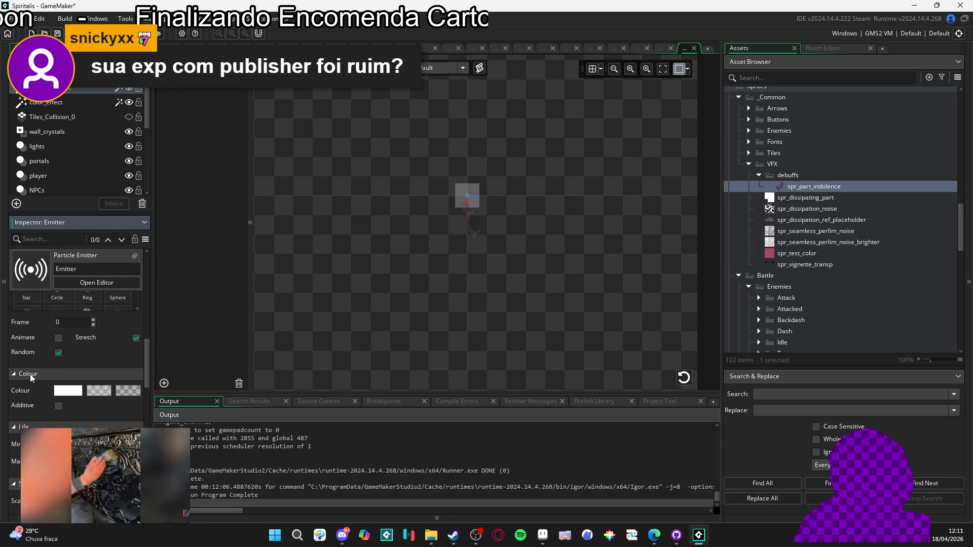
Set the particle Life minimum to 50 and maximum to 100.
scroll(30, 374, "down", 1)
left_click(68, 404)
key("BackSpace")
key("BackSpace")
type("50")
key("Tab")
type("100")
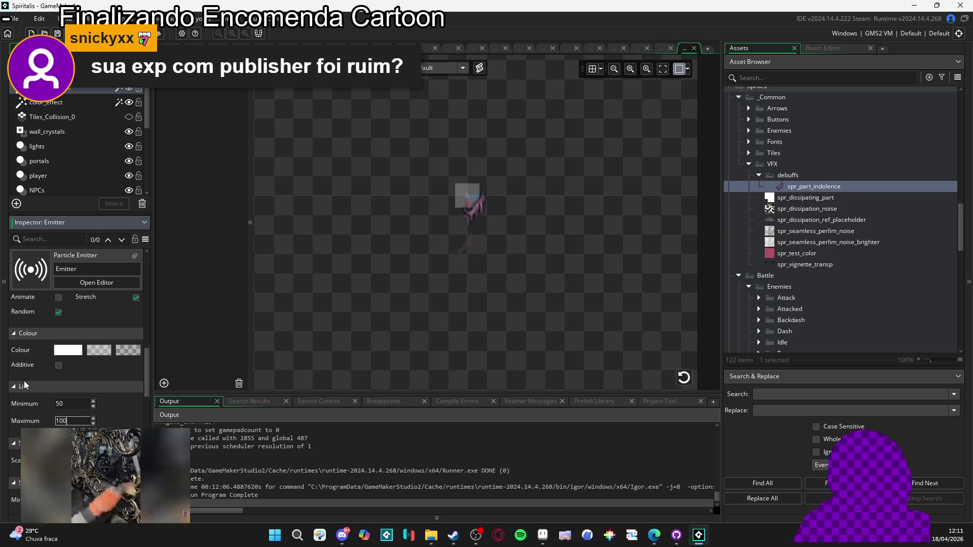
left_click(451, 316)
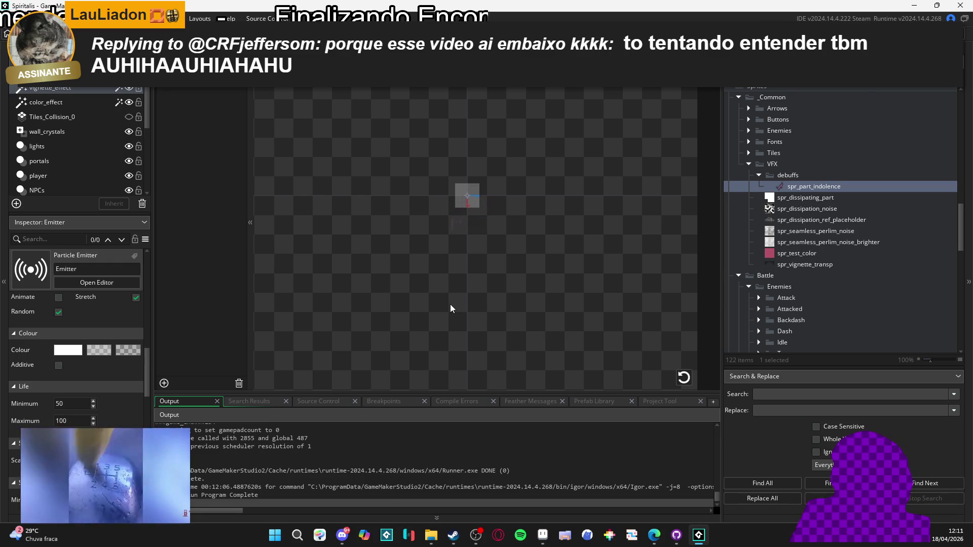
left_click(476, 541)
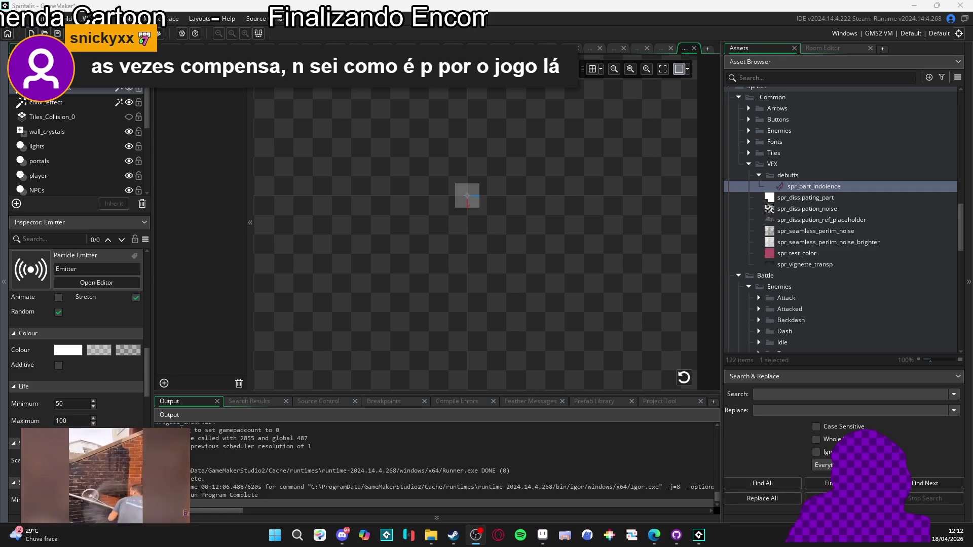
left_click(376, 201)
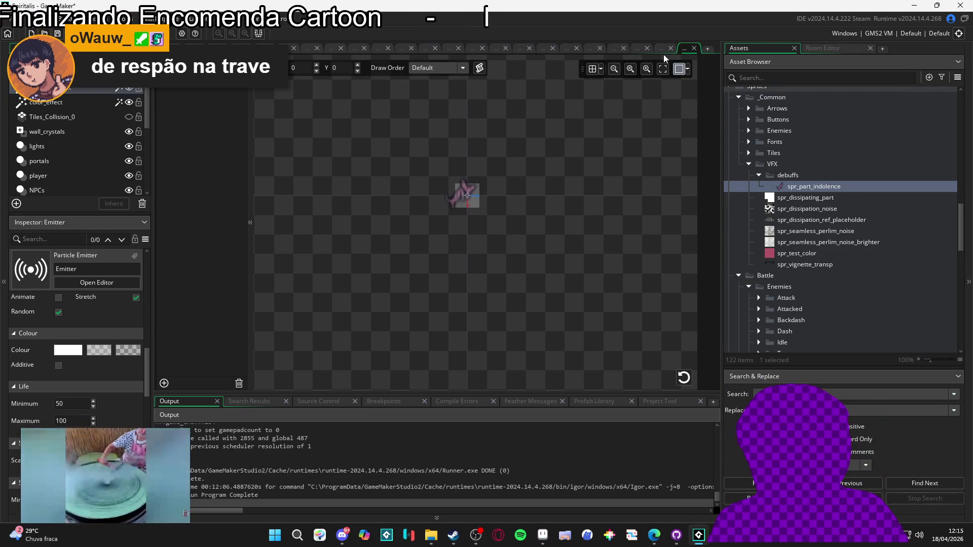
Rename the sequence asset sqn_indolenc_effect to sqn_indolence_effect.
left_click(662, 51)
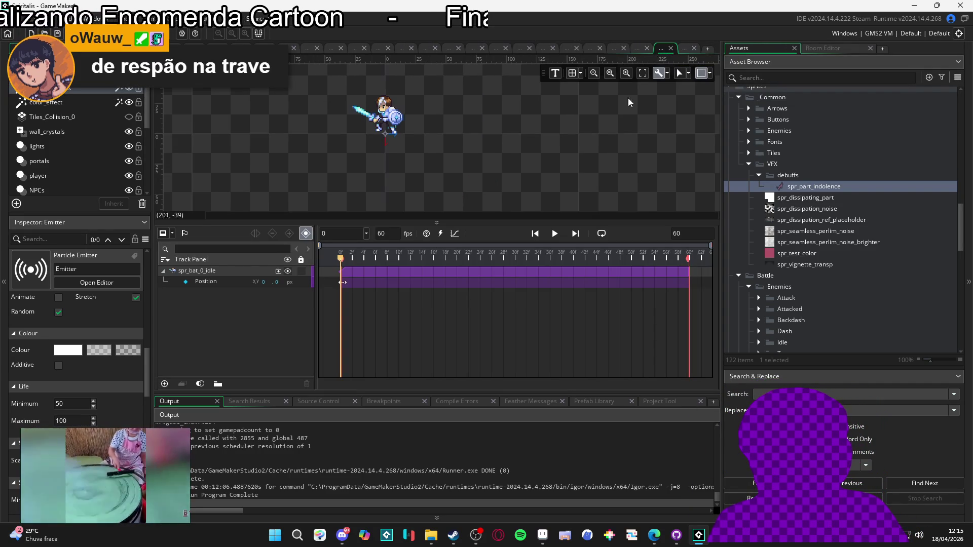
scroll(816, 249, "up", 3)
scroll(816, 245, "up", 3)
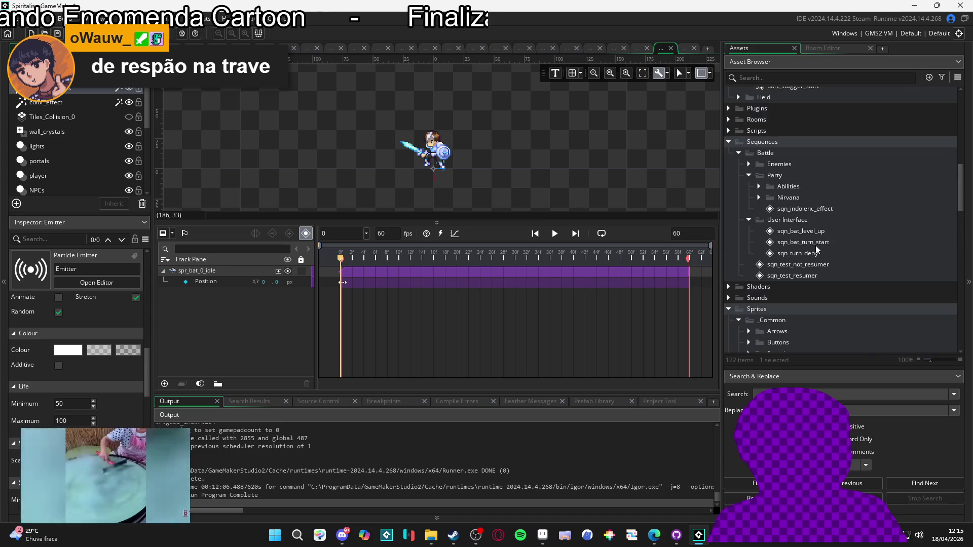
left_click(819, 209)
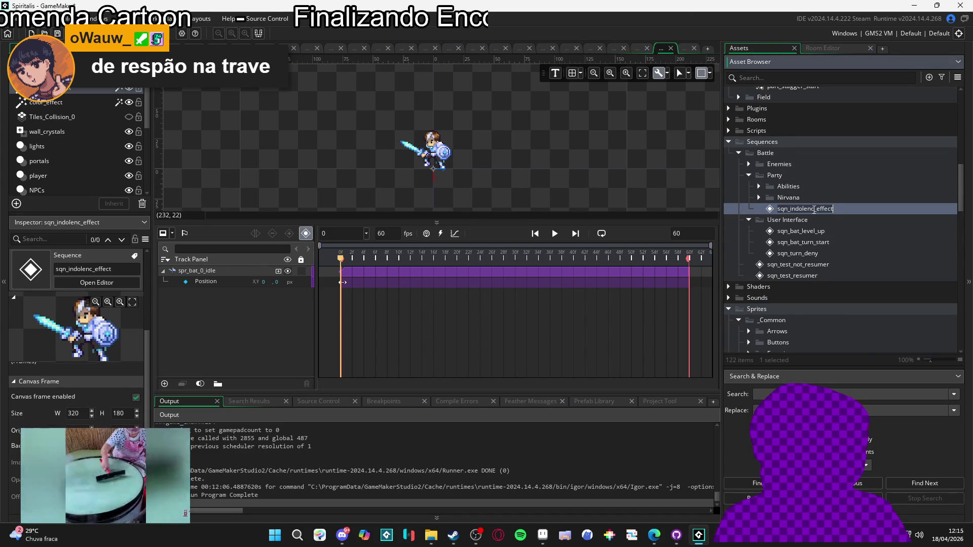
left_click(813, 209)
type("e")
left_click(806, 230)
left_click(799, 209)
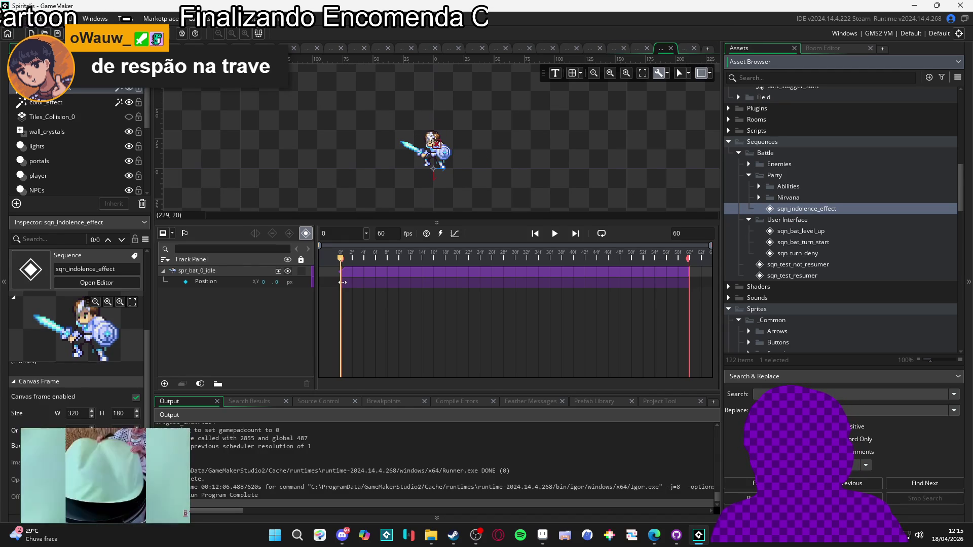
Add part_debuff_indolence to the sequence as a particle track and play it back.
scroll(805, 201, "up", 8)
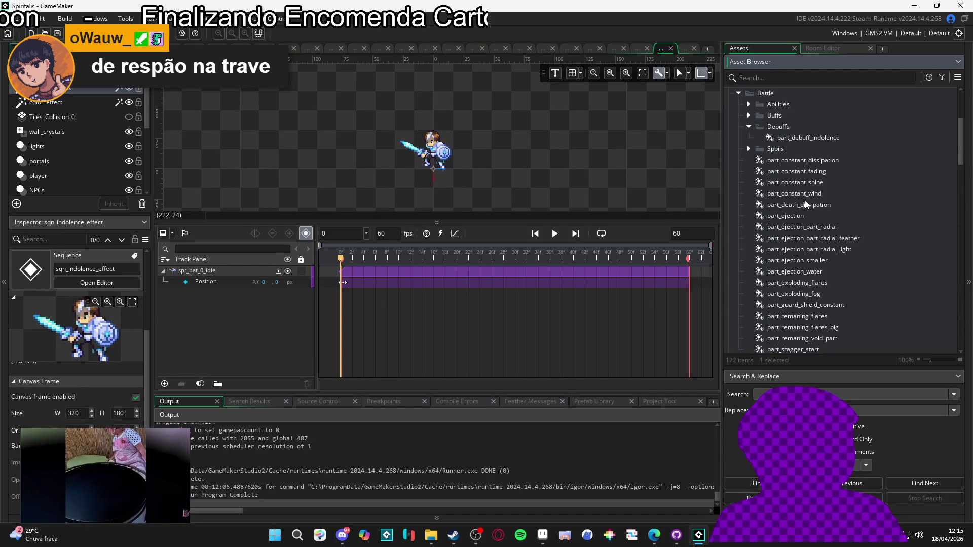
scroll(805, 200, "up", 2)
left_click(841, 178)
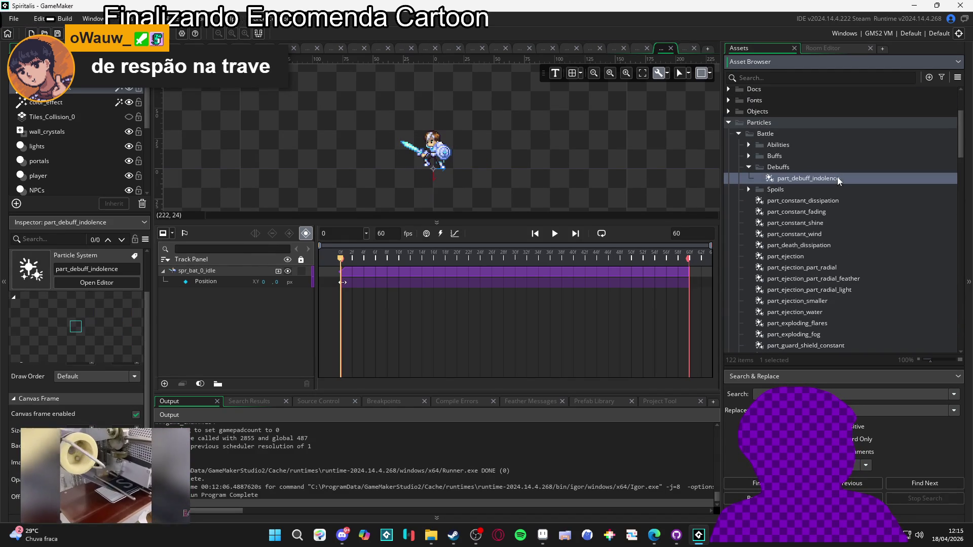
left_click_drag(445, 137, 439, 146)
scroll(440, 147, "up", 3)
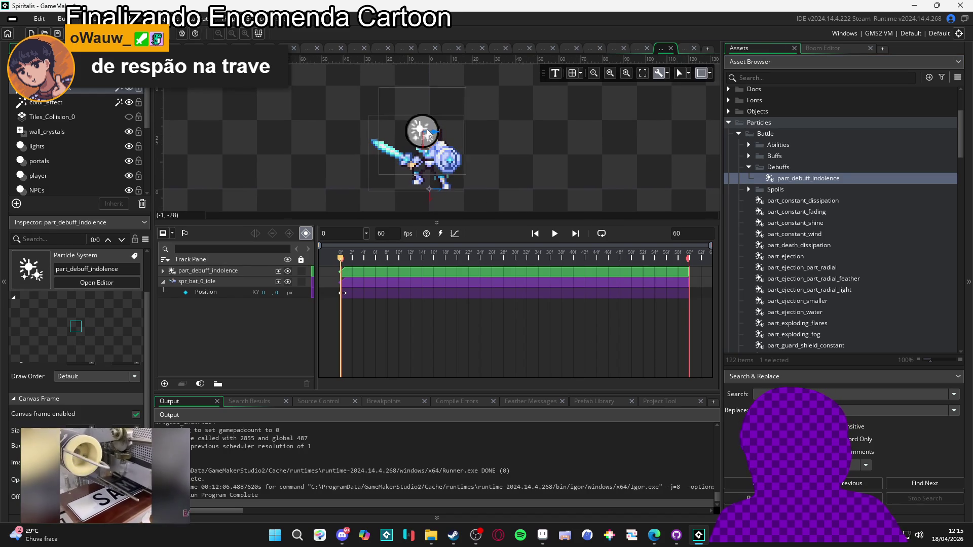
left_click(435, 125)
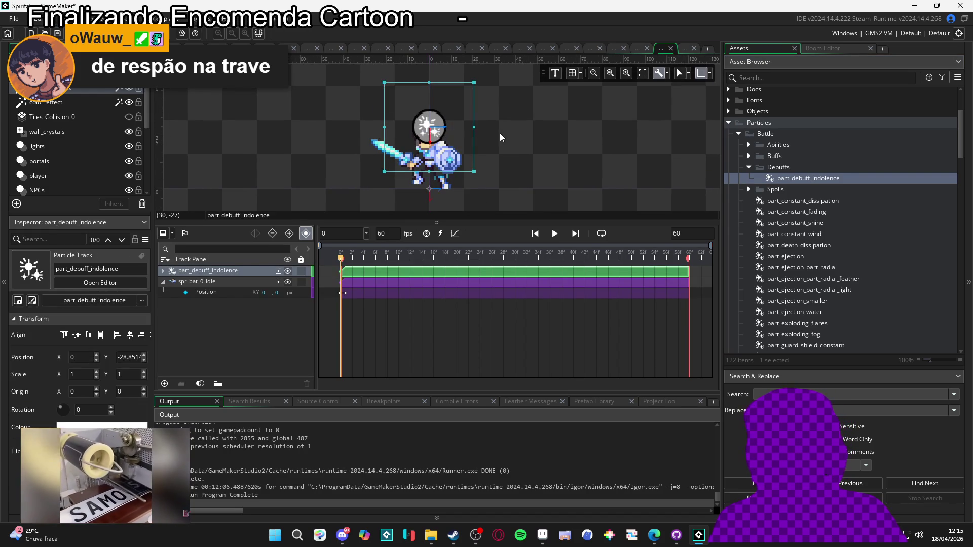
left_click(532, 125)
left_click(555, 237)
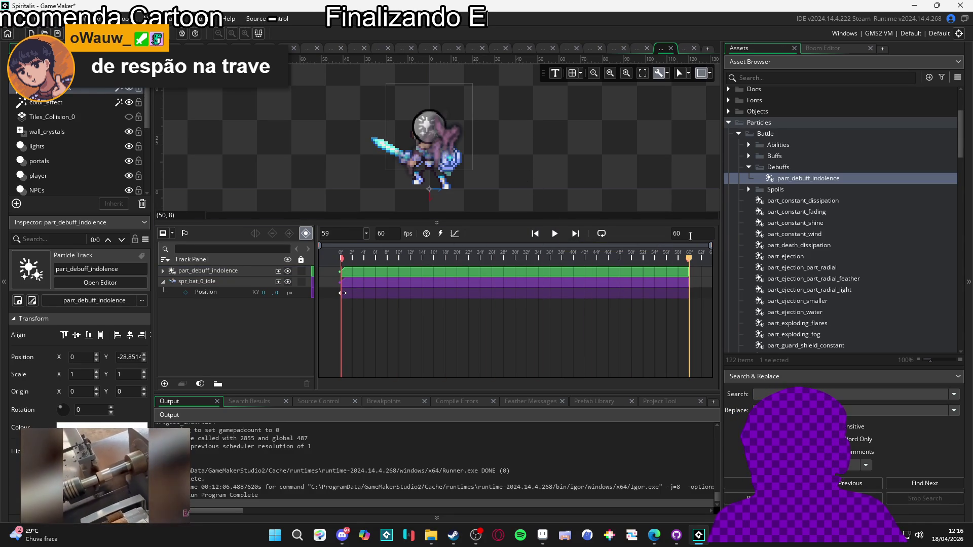
left_click(455, 234)
Replay the sequence preview and return the timeline to the track bars.
left_click(598, 238)
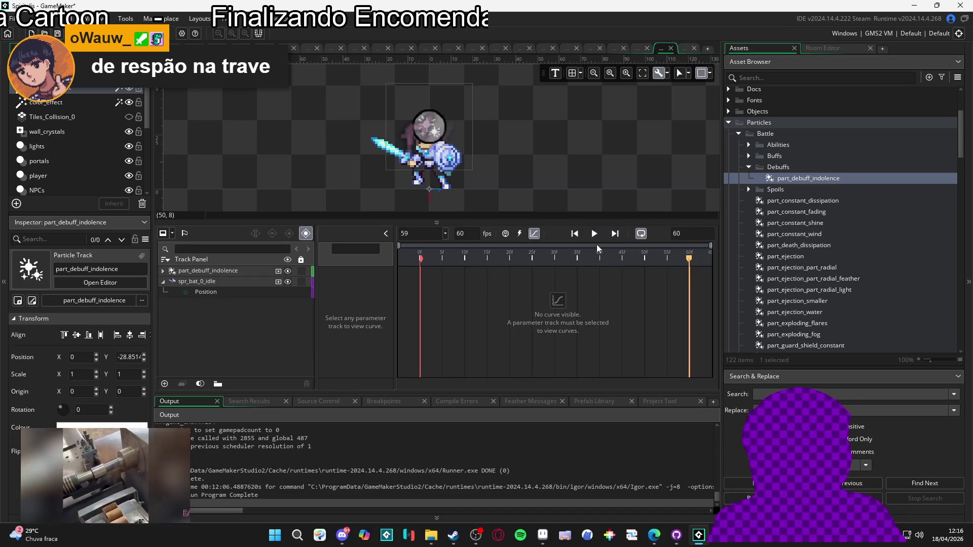
left_click(596, 234)
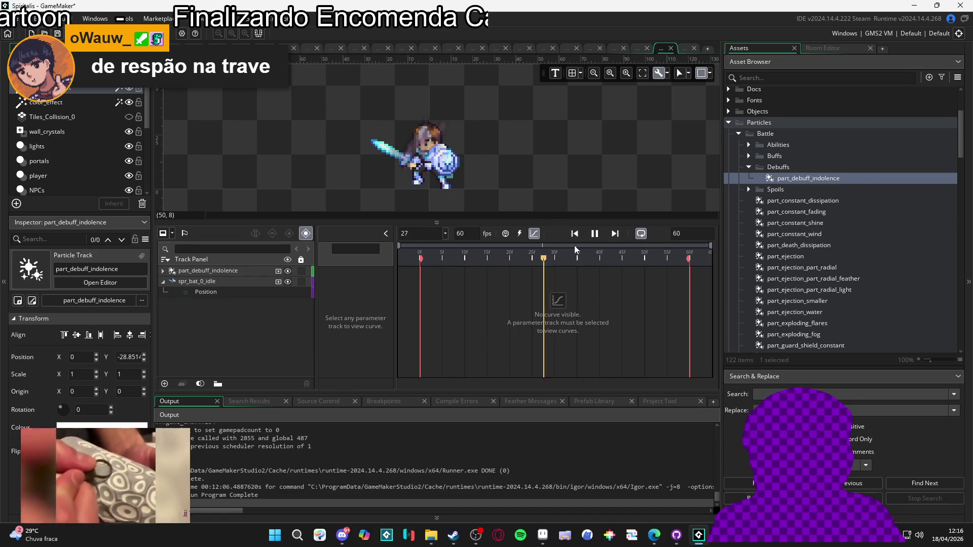
left_click(533, 235)
Open spr_part_indolence from VFX > debuffs in the Sprite Editor.
scroll(550, 177, "down", 2)
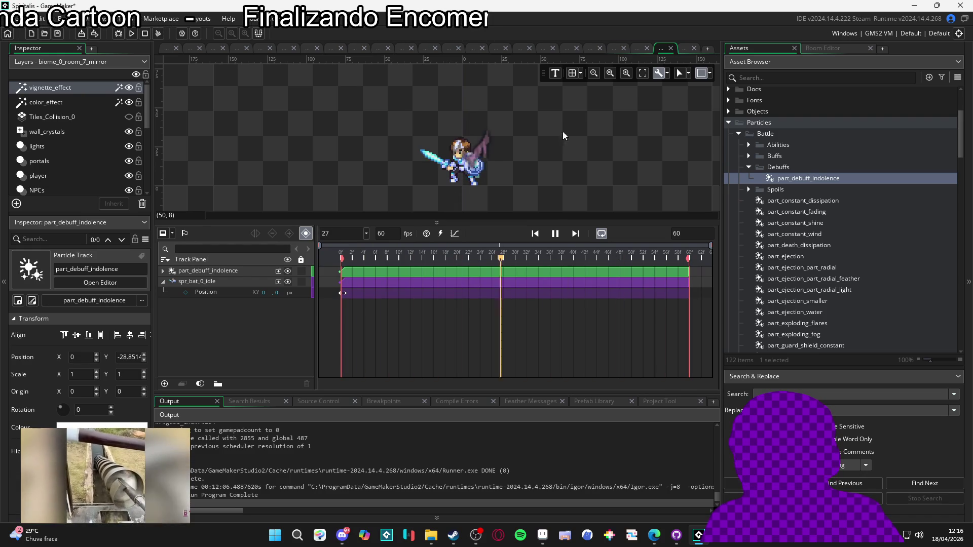
scroll(820, 229, "down", 3)
scroll(836, 196, "down", 10)
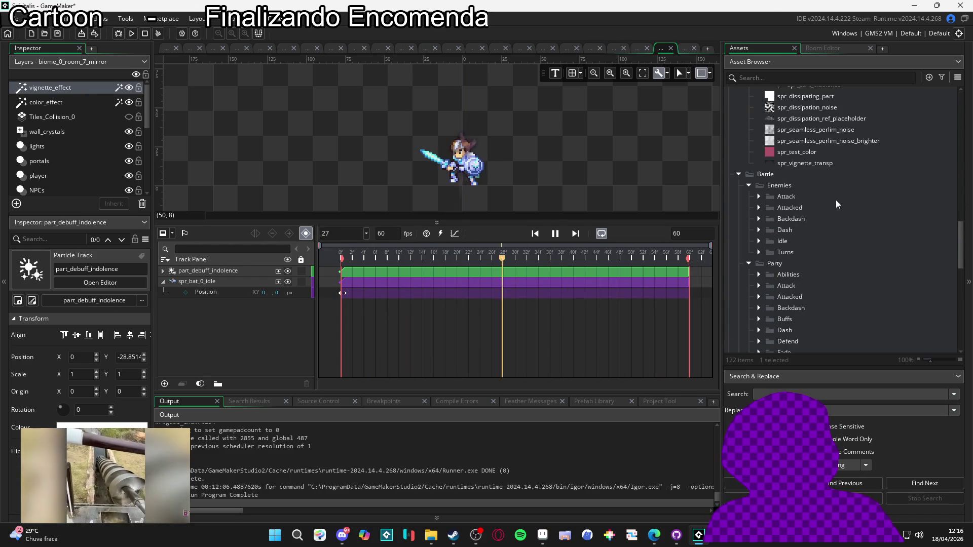
left_click(816, 191)
left_click(820, 201)
double_click(816, 188)
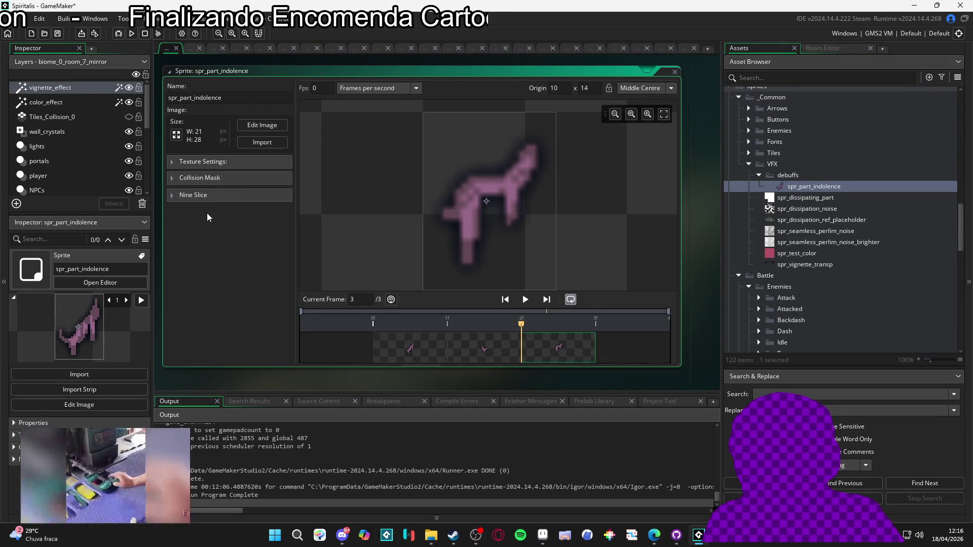
left_click(194, 180)
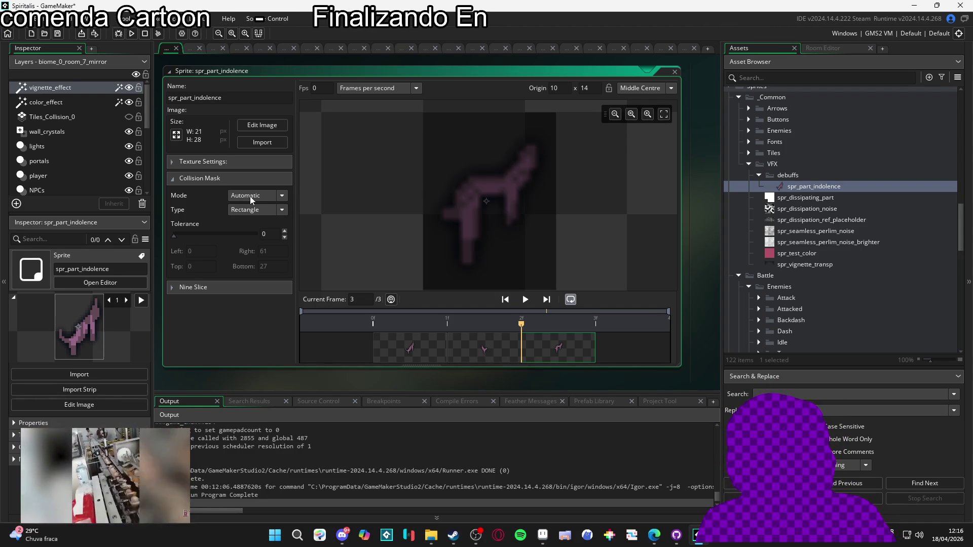
Check the collision mask modes, then uncheck Edge Filtering in Texture Settings.
left_click(251, 196)
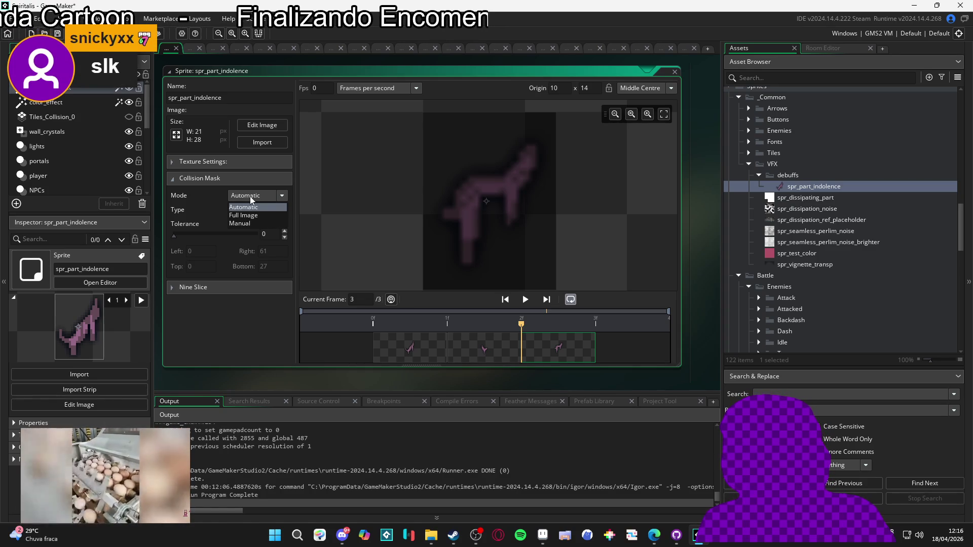
left_click(257, 161)
left_click(285, 213)
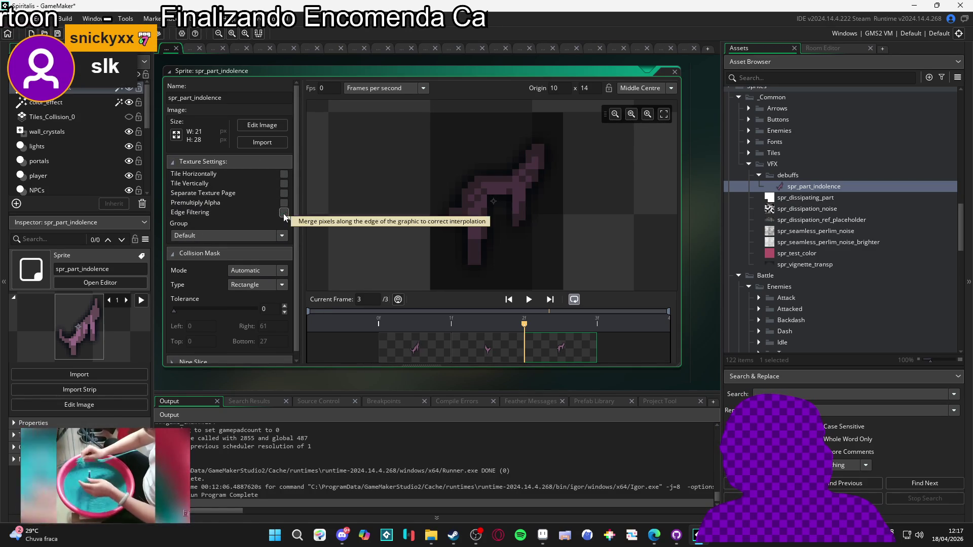